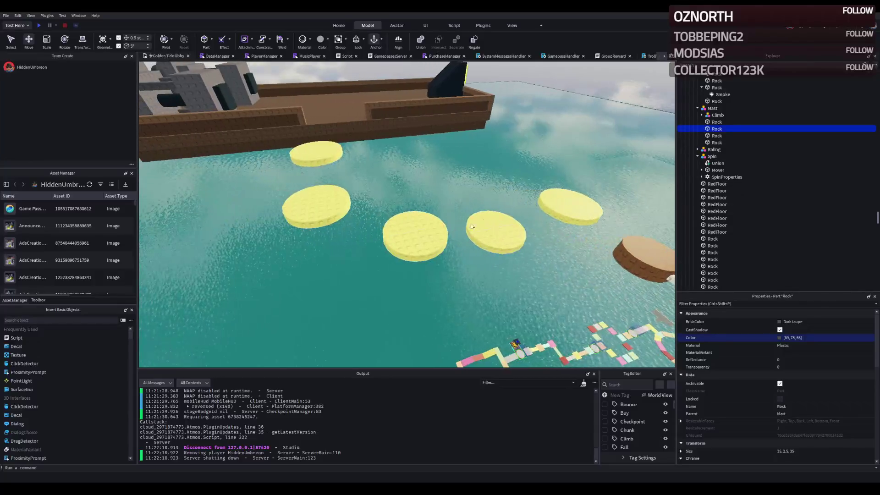
# Color the five pale yellow round platforms brown (89, 79, 66)
pyautogui.click(569, 204)
pyautogui.keyDown('ctrl'); pyautogui.click(495, 229); pyautogui.keyUp('ctrl')
pyautogui.keyDown('ctrl'); pyautogui.click(415, 236); pyautogui.keyUp('ctrl')
pyautogui.keyDown('ctrl'); pyautogui.click(316, 206); pyautogui.keyUp('ctrl')
pyautogui.keyDown('ctrl'); pyautogui.click(316, 153); pyautogui.keyUp('ctrl')
pyautogui.click(833, 337)
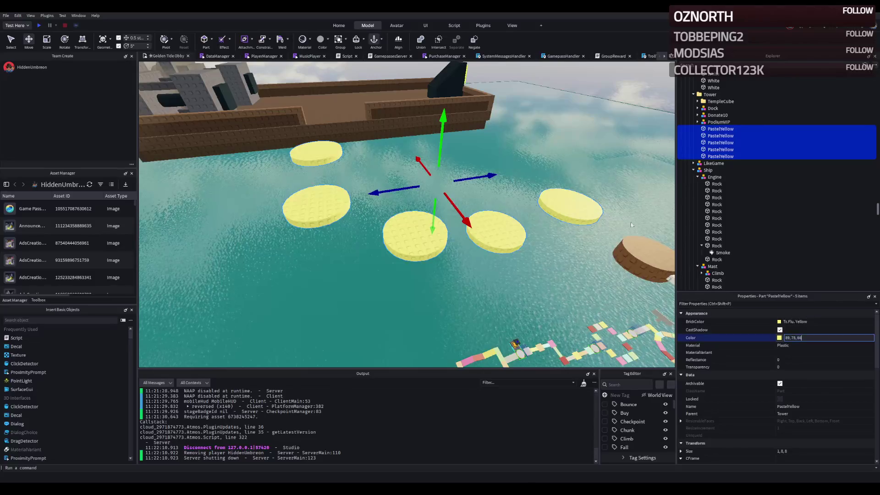
pyautogui.click(593, 154)
# Fly the camera over to the orange ramp to look it over
pyautogui.press('s')
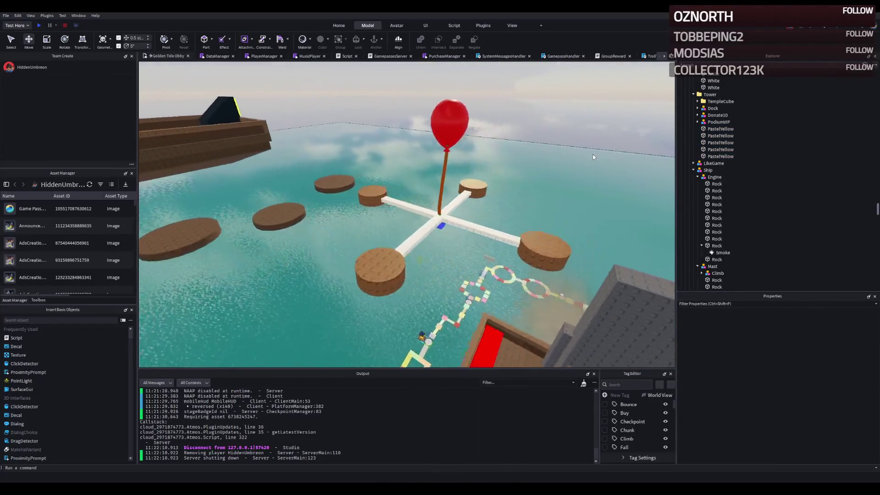
pyautogui.press('w')
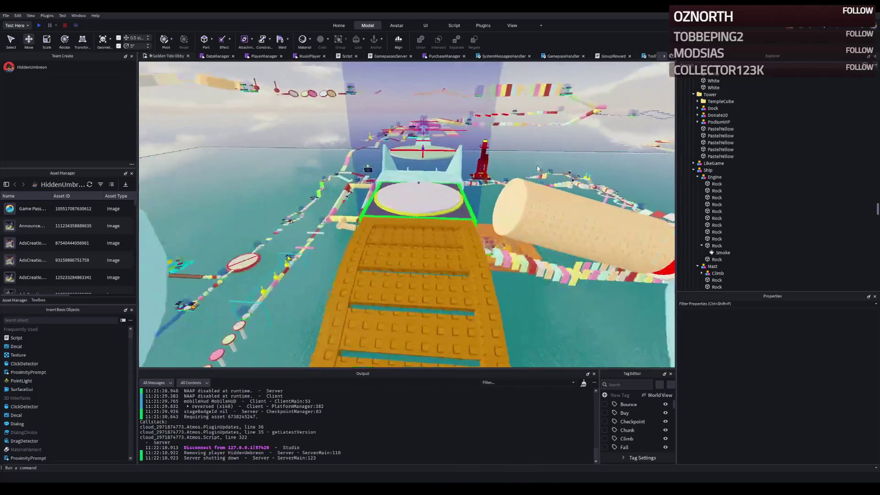
pyautogui.press('s')
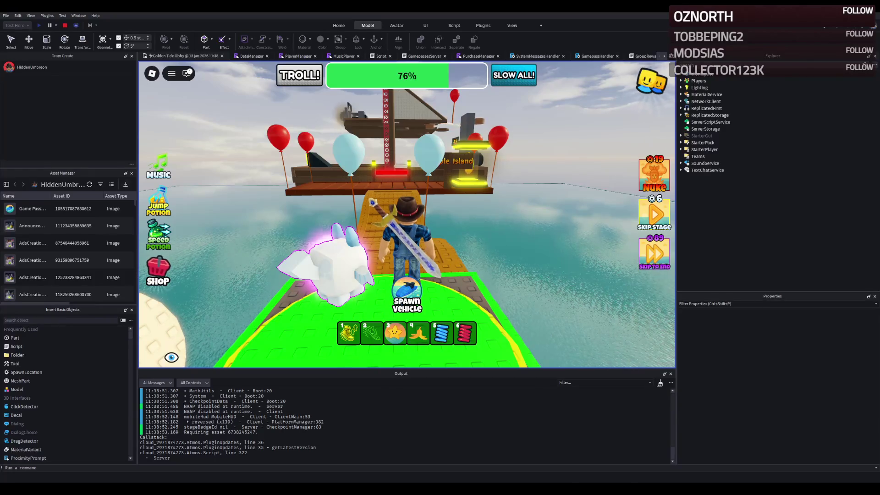
# Mute the game music and turn the camera to view the ship and balloons
pyautogui.click(158, 165)
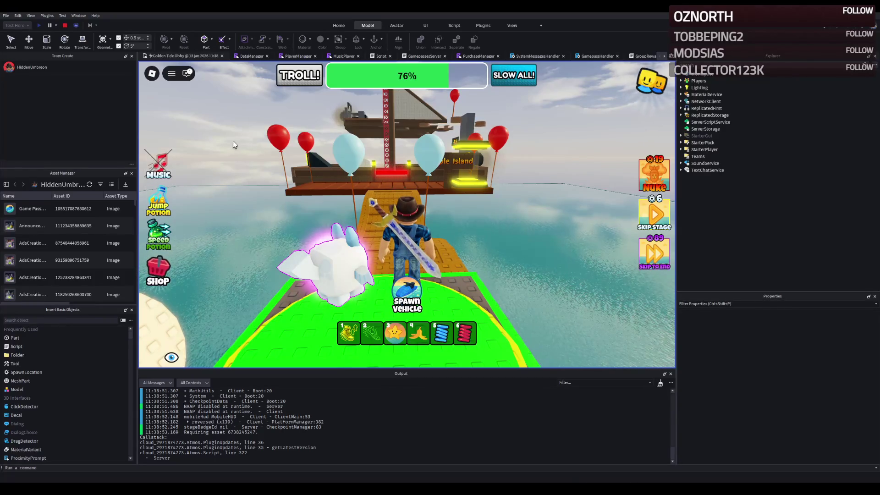
pyautogui.press('Right')
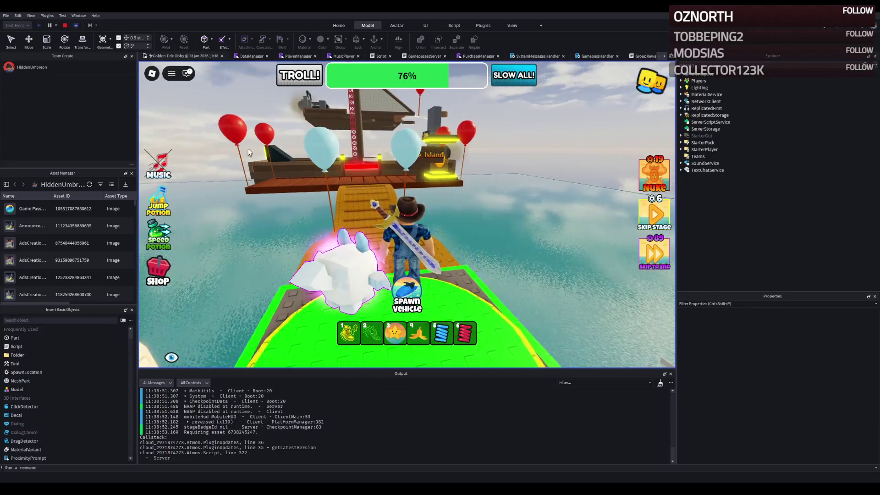
pyautogui.press('Left')
pyautogui.press('Left')
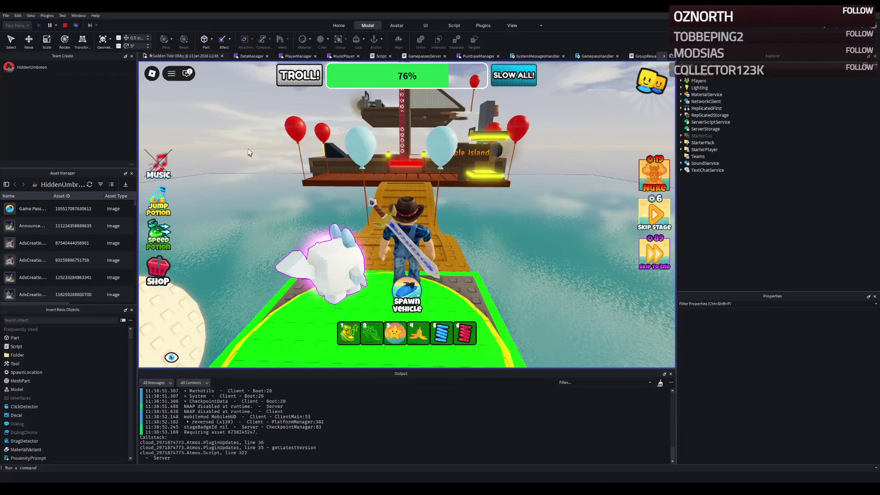
pyautogui.press('Left')
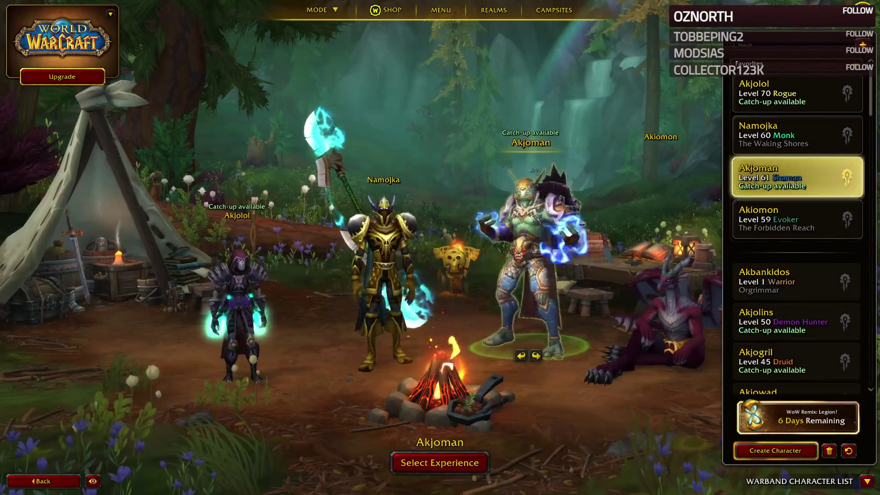
# Preview the level 70 Rogue, level 61 Shaman and level 60 Monk, then quit World of Warcraft
pyautogui.moveTo(549, 183)
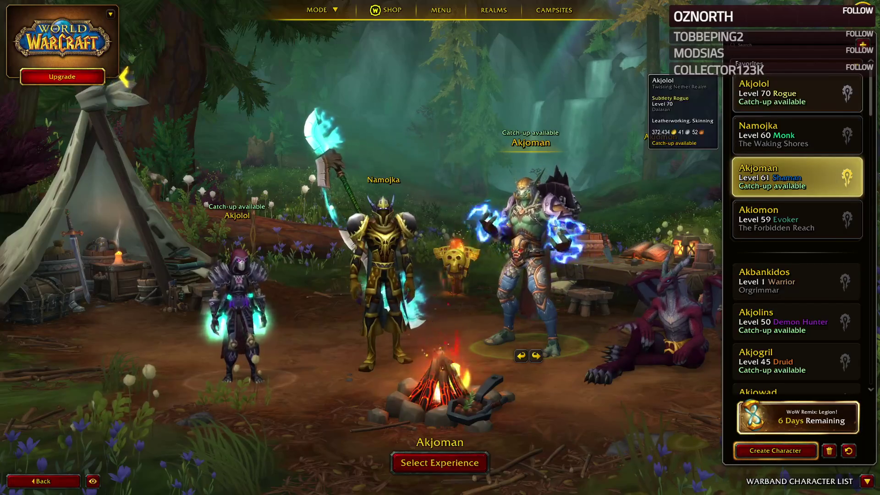
pyautogui.click(797, 94)
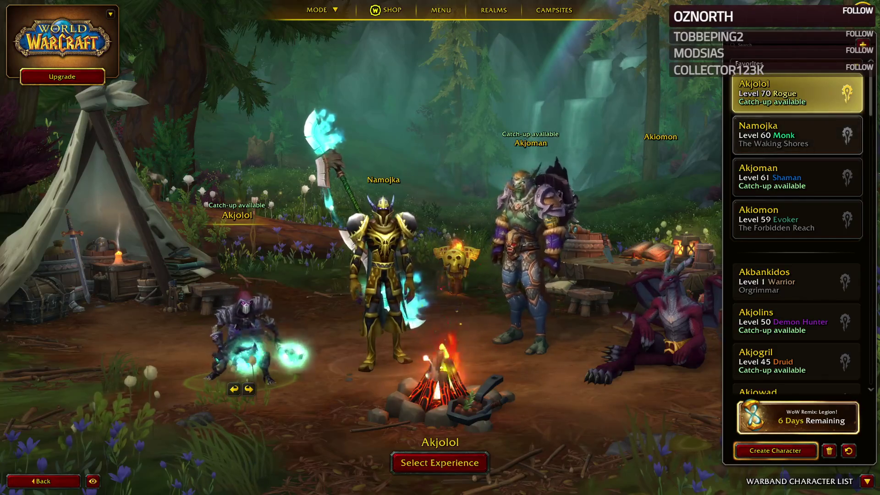
pyautogui.click(527, 229)
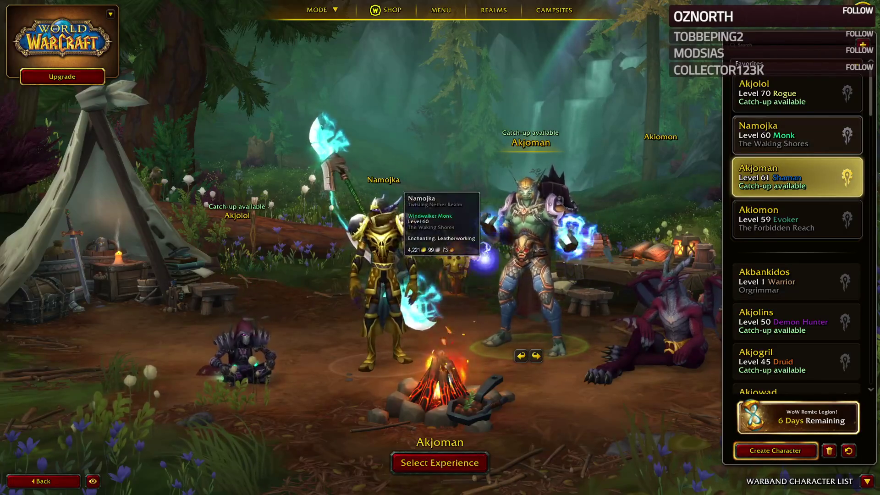
pyautogui.click(390, 219)
pyautogui.click(527, 197)
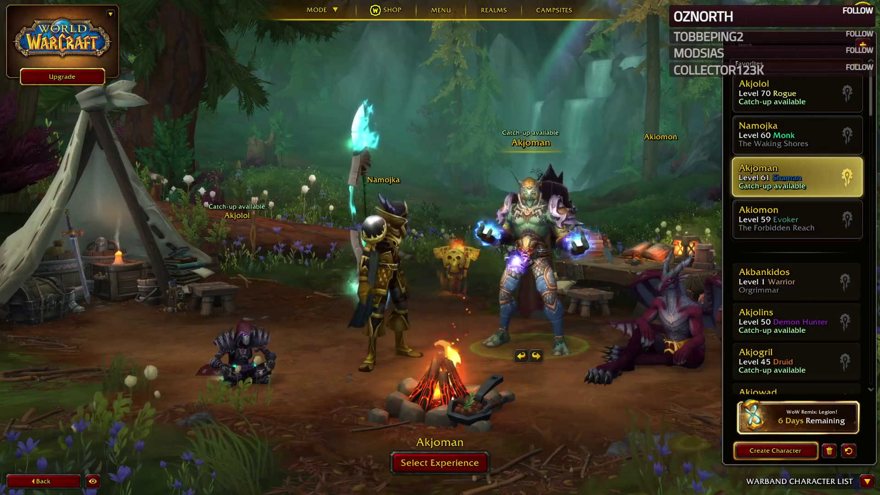
pyautogui.press('Escape')
pyautogui.hotkey('alt', 'Tab')
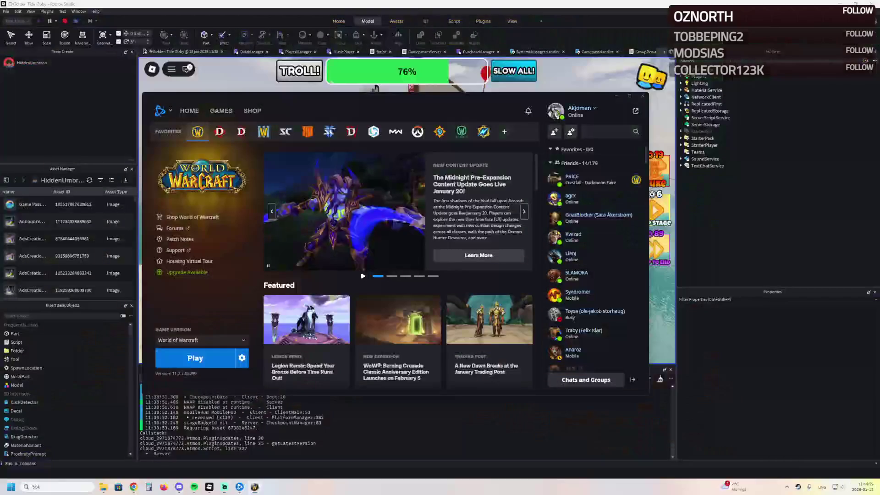
# Close the Battle.net launcher and run the avatar across the bridge onto the ship deck
pyautogui.hotkey('alt', 'F4')
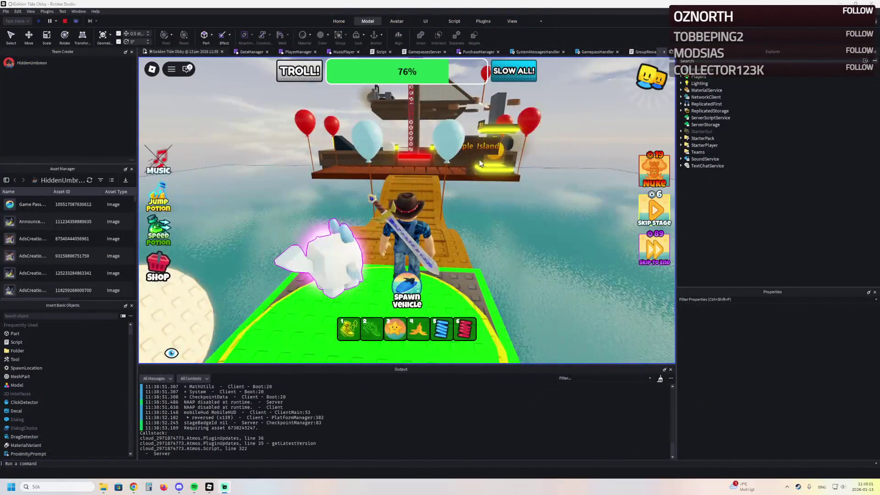
pyautogui.press('w')
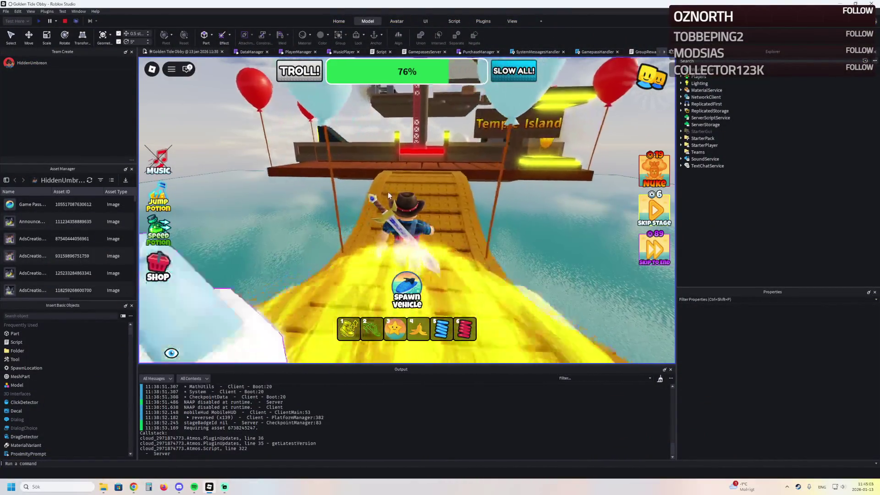
pyautogui.press('w')
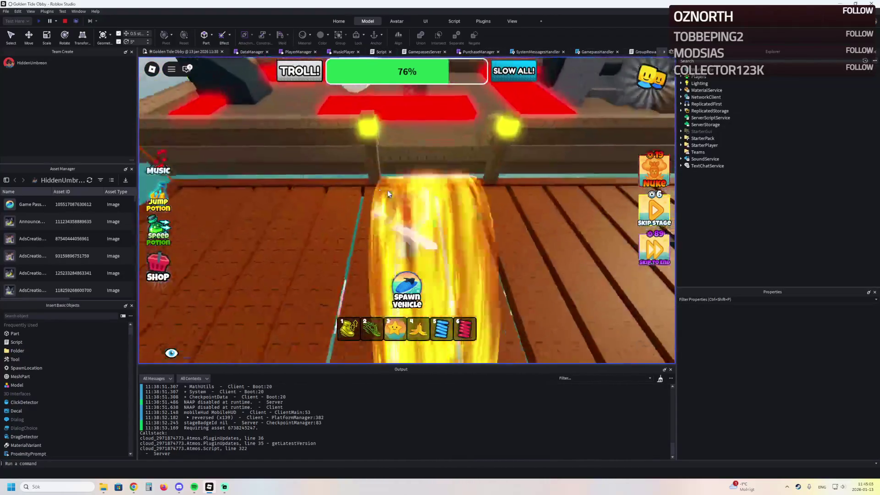
pyautogui.press('w')
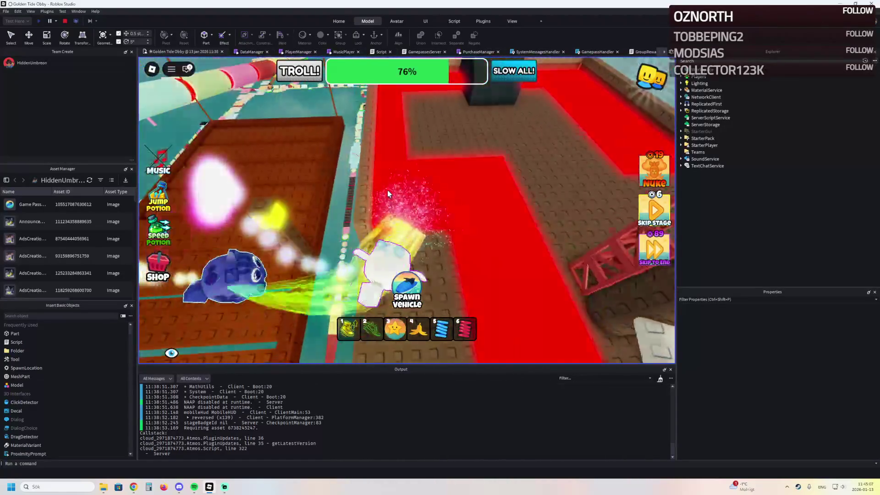
pyautogui.press('w')
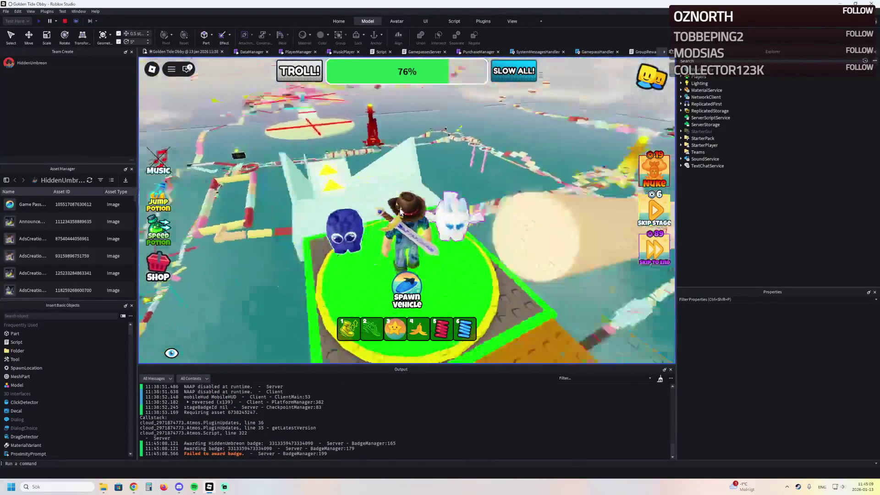
pyautogui.press('w')
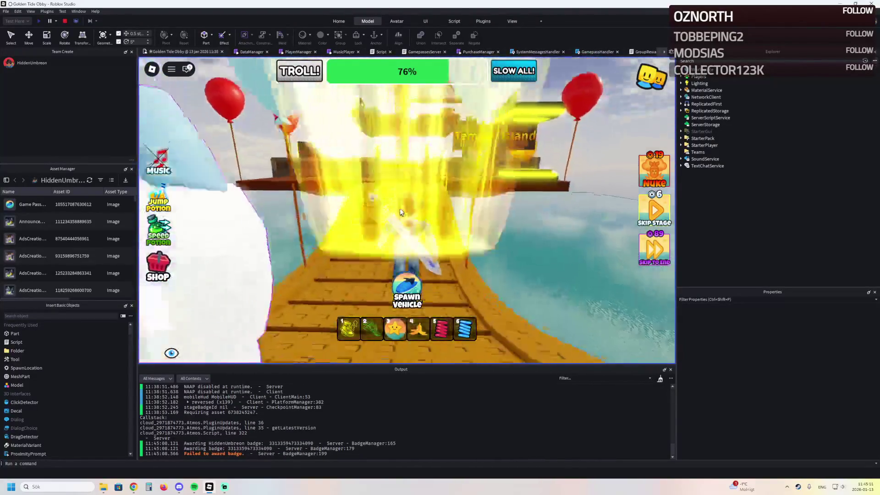
pyautogui.press('w')
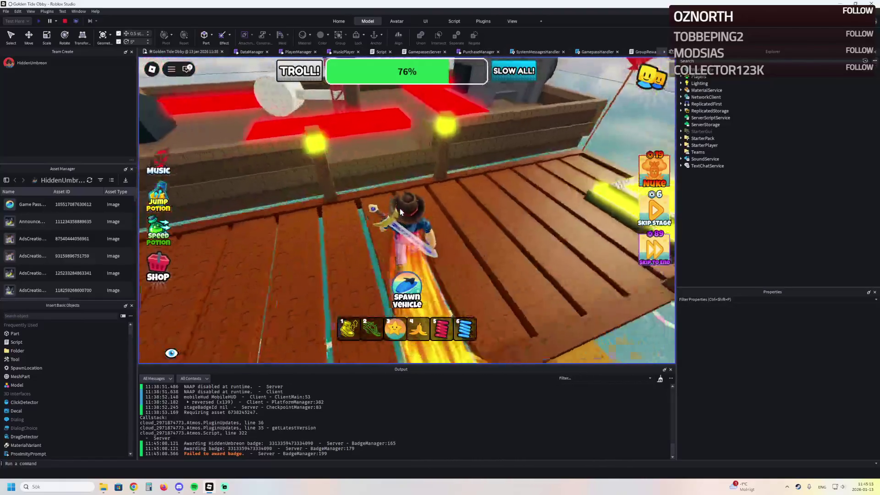
pyautogui.press('w')
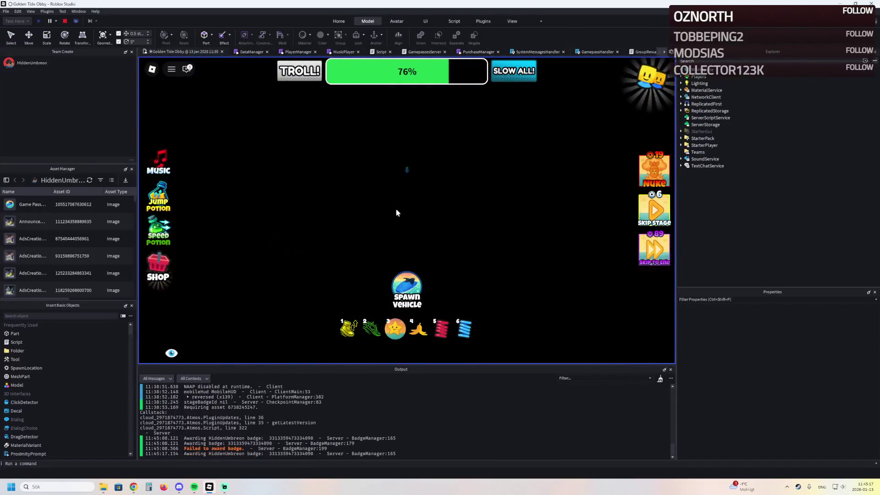
# Cross to Temple Island, jump the fence and climb the red truss tower
pyautogui.press('w')
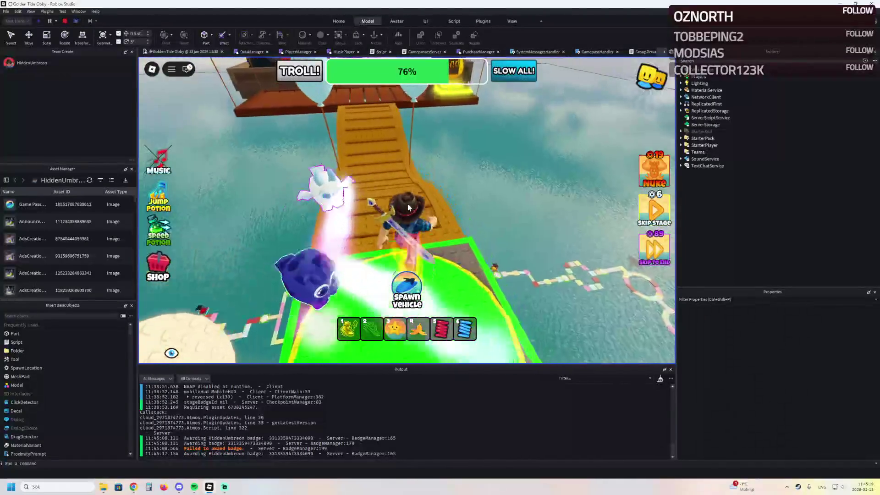
pyautogui.press('w')
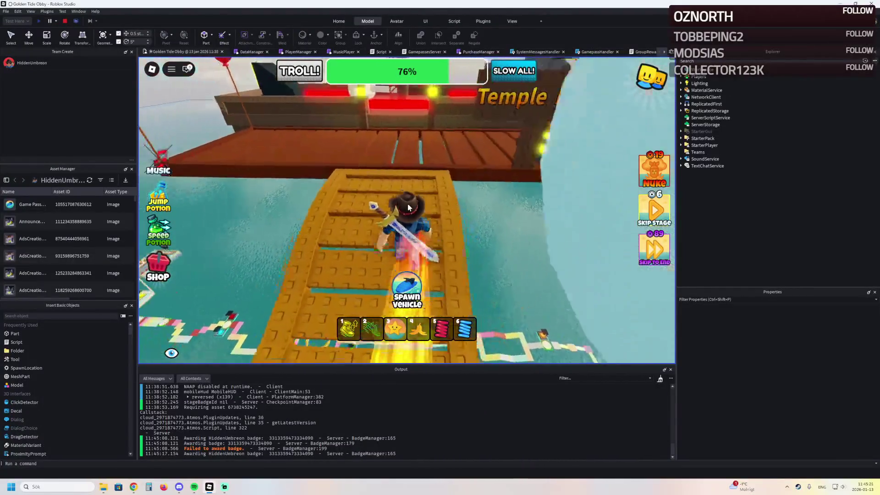
pyautogui.press('w')
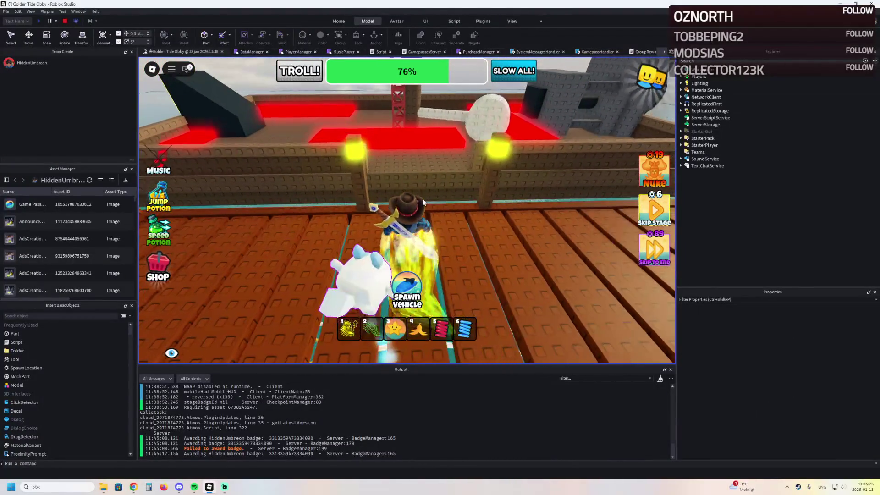
pyautogui.press('w')
pyautogui.press('space')
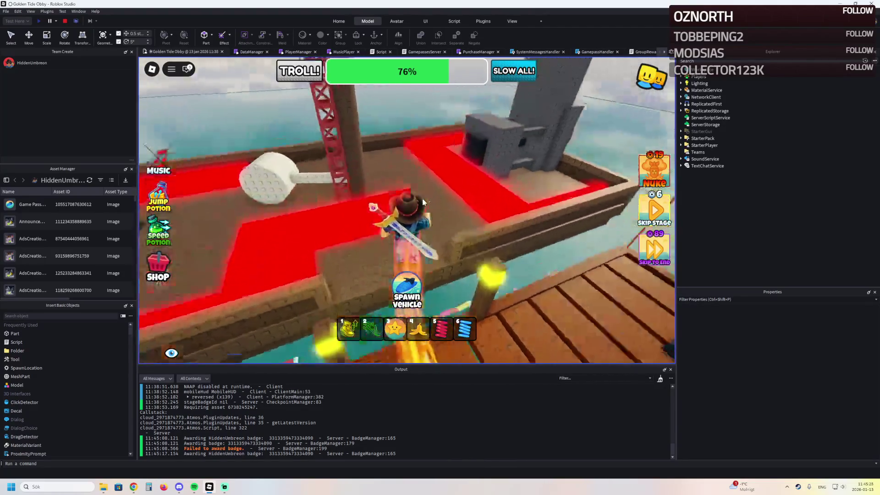
pyautogui.press('w')
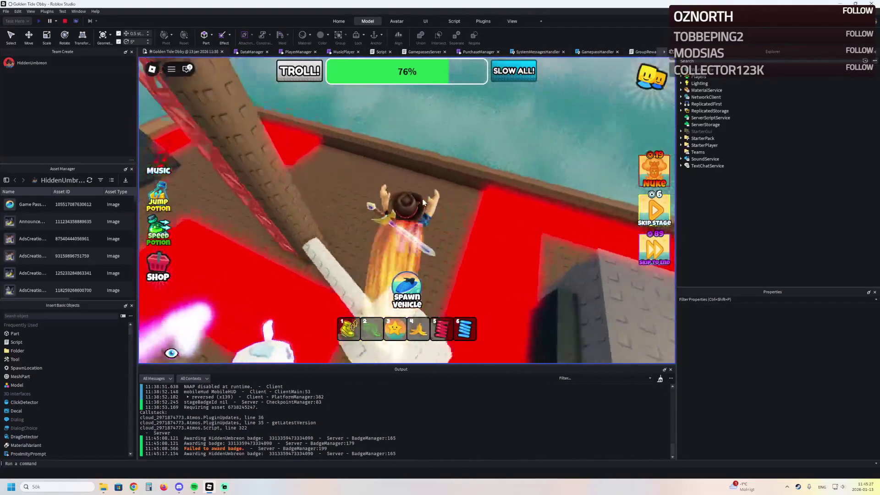
pyautogui.press('w')
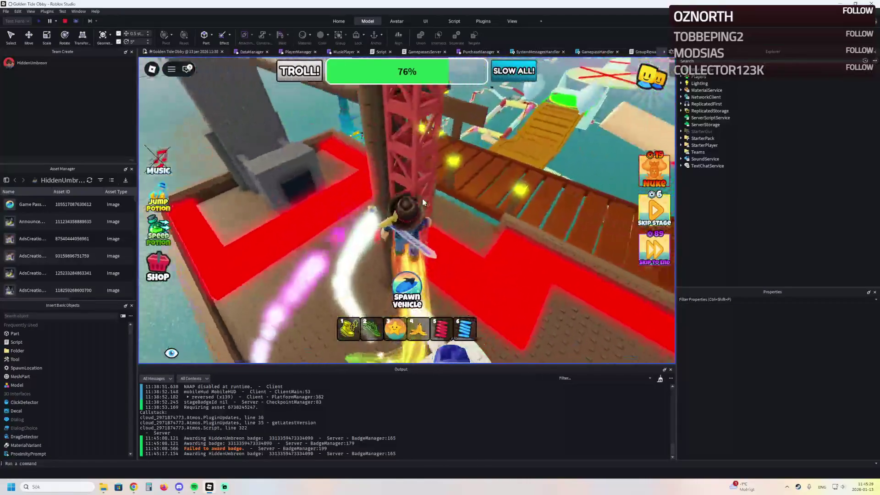
pyautogui.press('w')
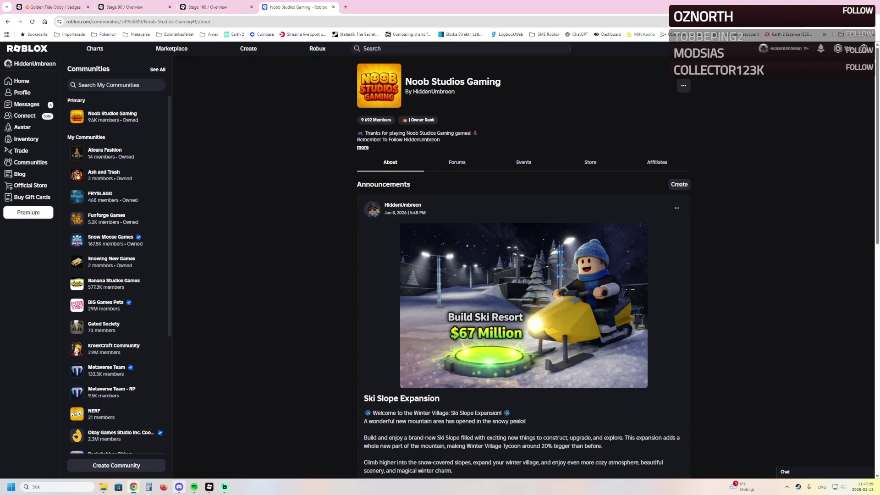
# Switch from Chrome back to Roblox Studio and stop the Golden Tide Obby playtest
pyautogui.hotkey('alt', 'Tab')
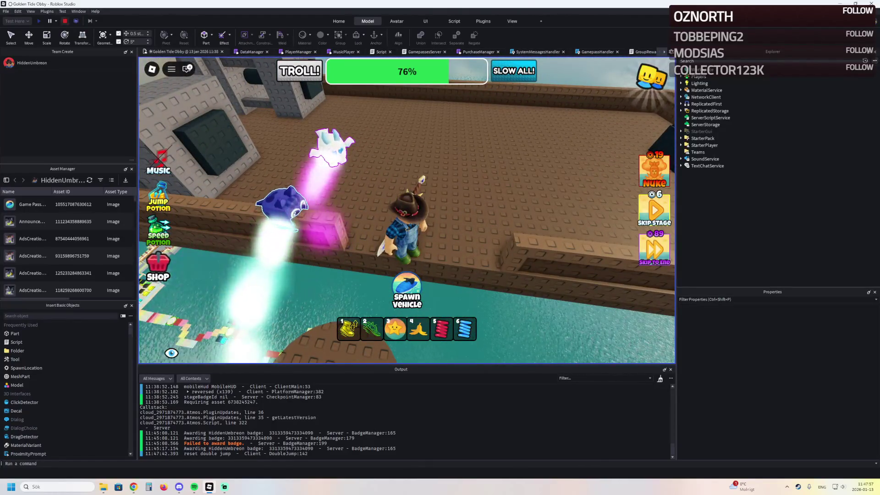
pyautogui.hotkey('shift', 'F5')
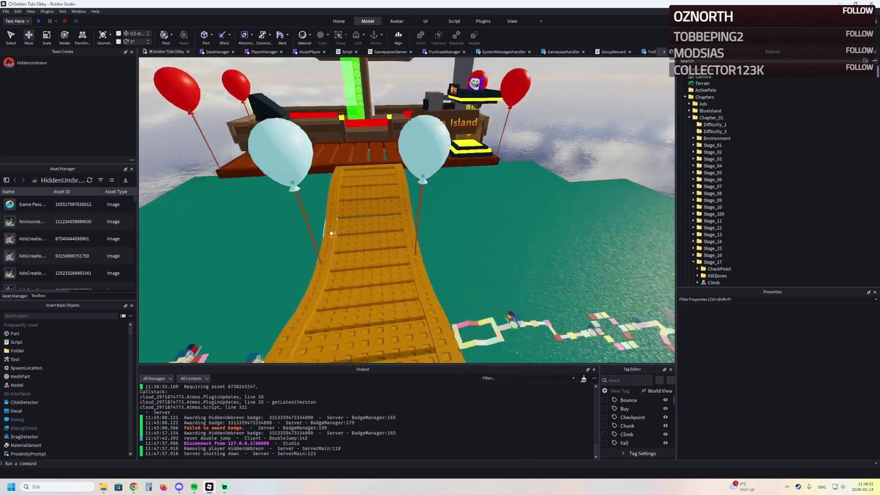
# Select the Ship model, focus on it and drag it a few studs along its length
pyautogui.scroll(5, 208, 310)
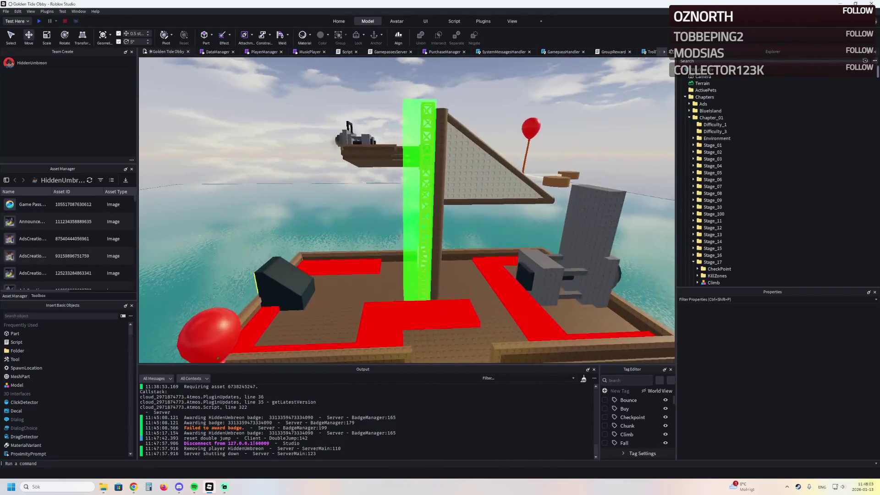
pyautogui.click(209, 311)
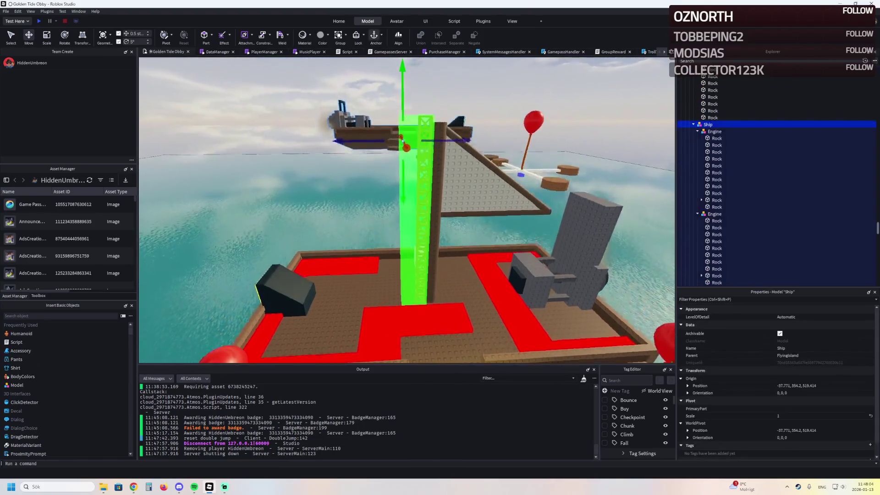
pyautogui.press('f')
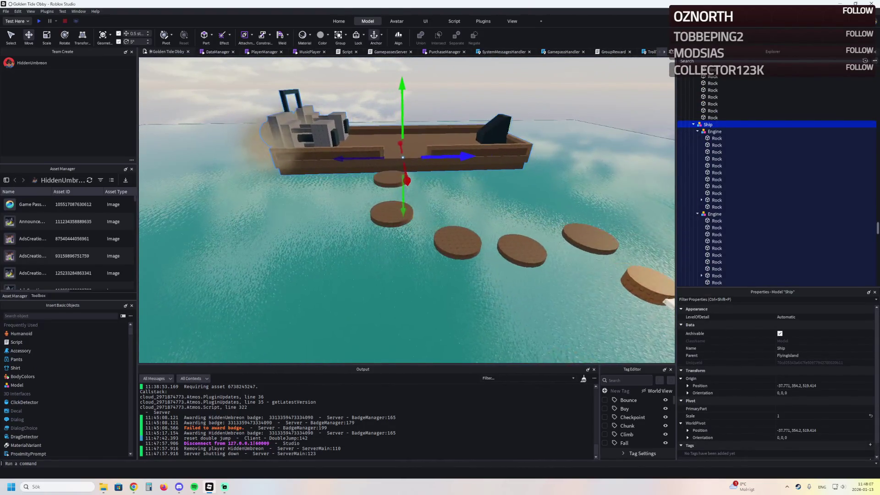
pyautogui.moveTo(416, 174); pyautogui.dragTo(442, 170)
# Survey the obby paths, selecting the Spin2 cross spinner and the red balloon above it
pyautogui.scroll(5, 412, 160)
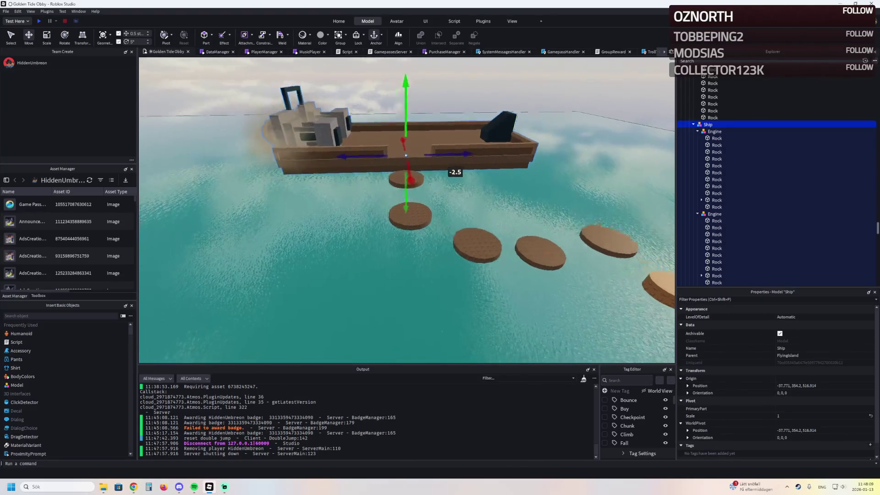
pyautogui.press('d')
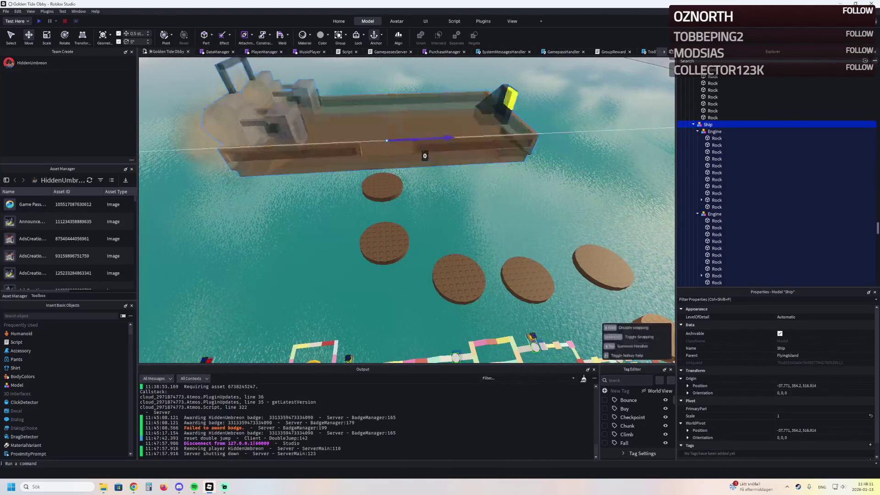
pyautogui.press('w')
pyautogui.press('d')
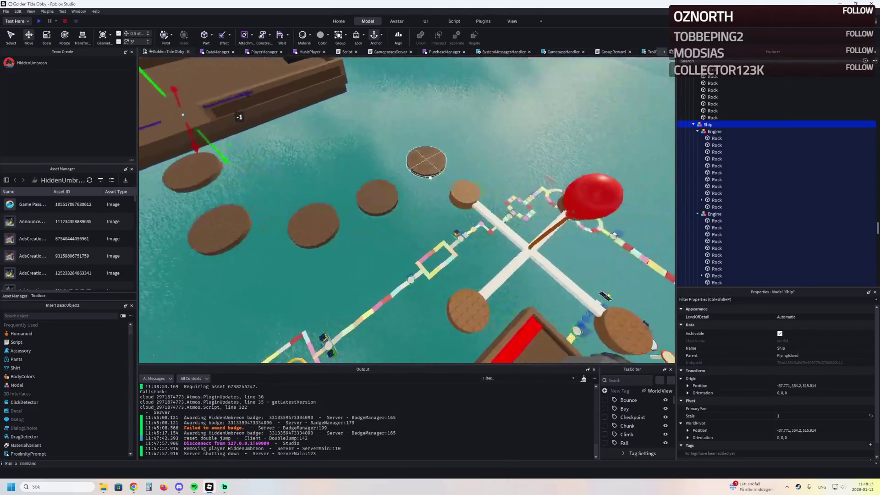
pyautogui.click(485, 247)
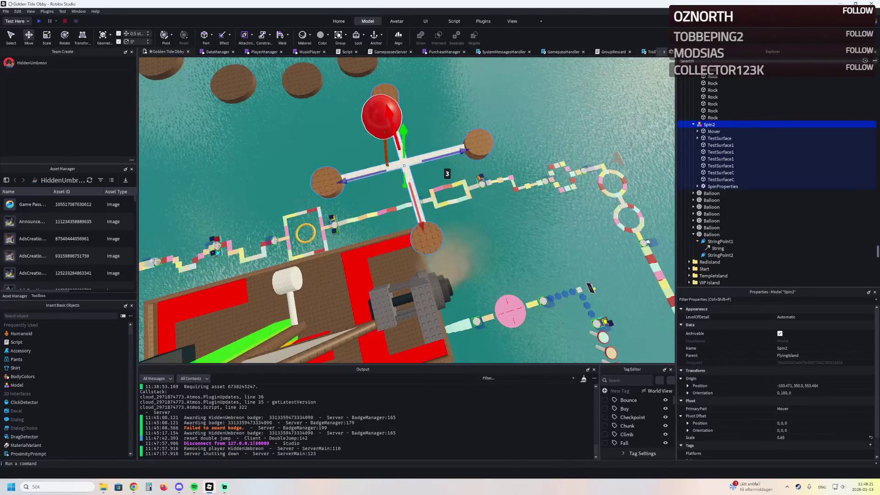
pyautogui.click(374, 122)
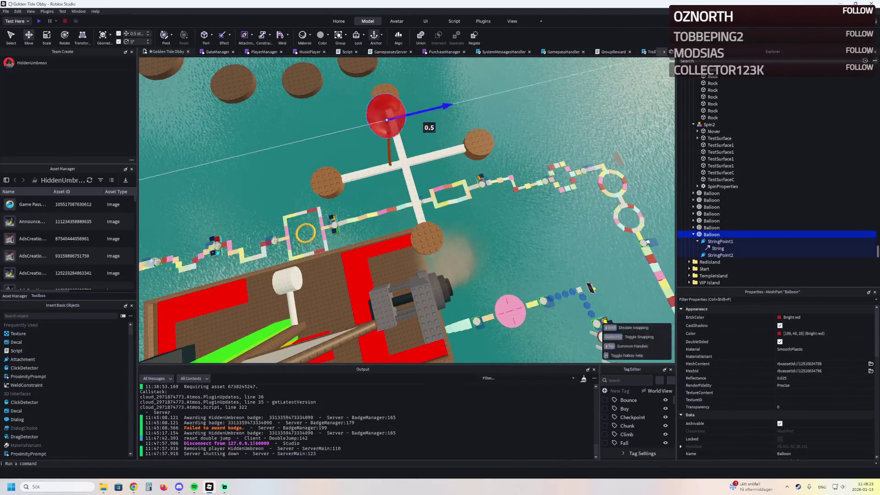
# Fly the view over the ship to the orange bridge and start a playtest with F5
pyautogui.press('w')
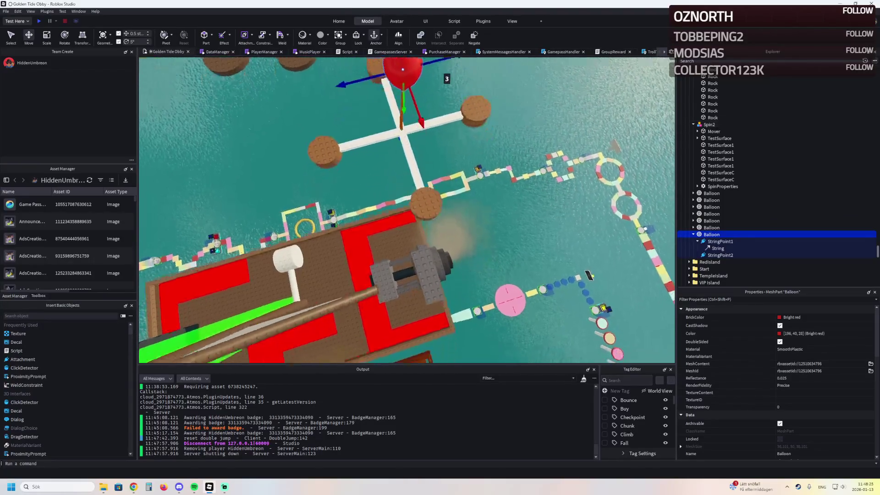
pyautogui.press('w')
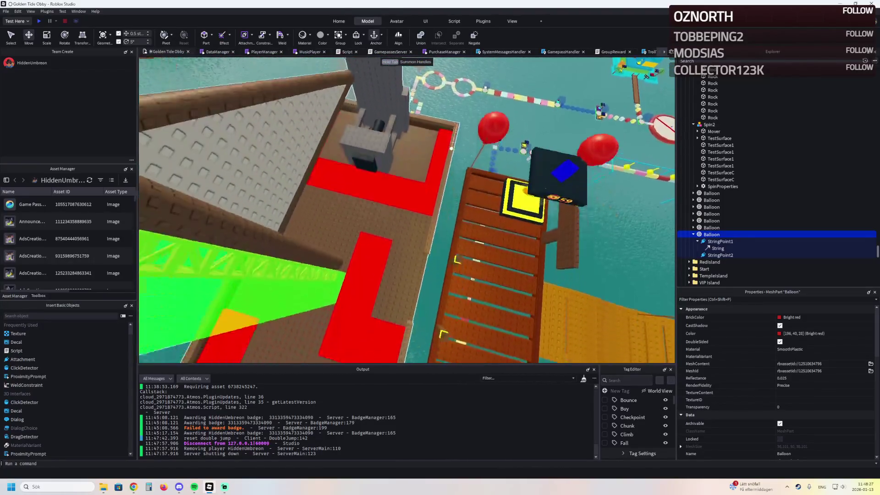
pyautogui.press('w')
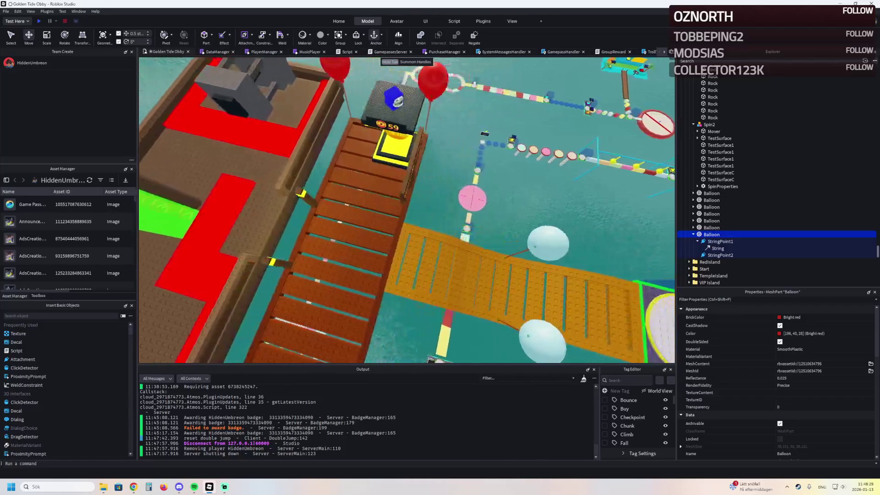
pyautogui.press('w')
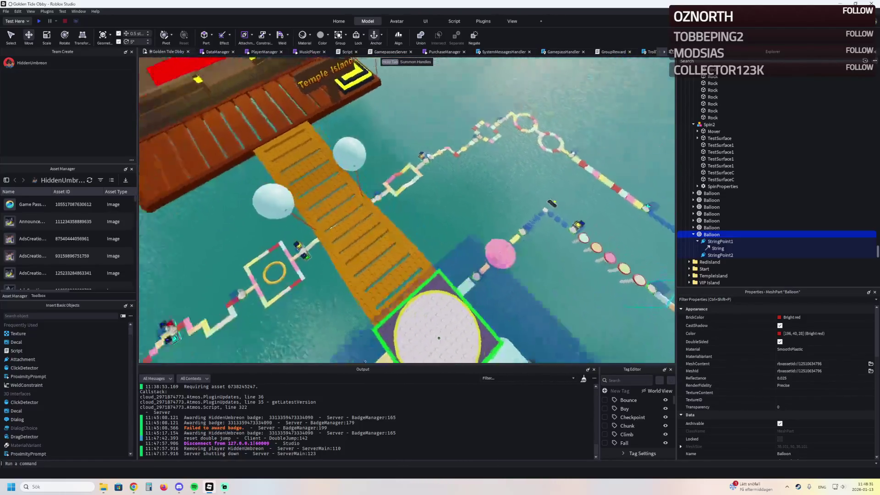
pyautogui.press('F5')
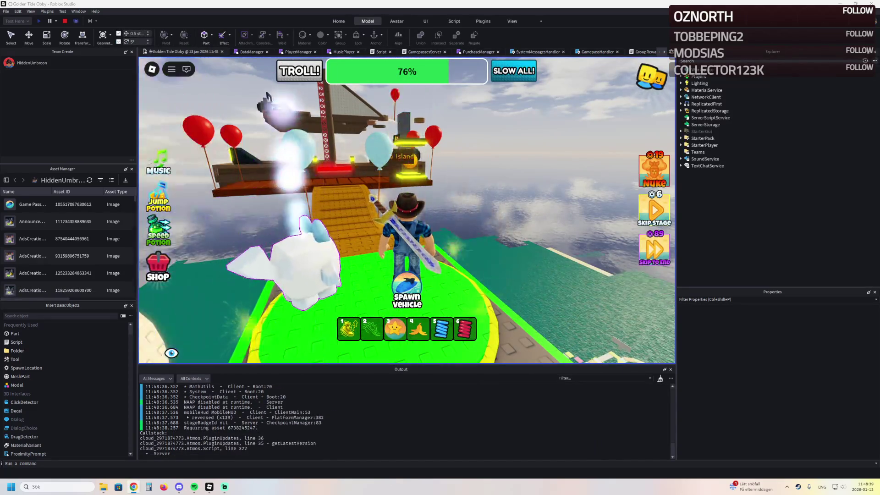
# Rotate the game camera toward the wooden bridge and the Temple Island sign
pyautogui.moveTo(419, 196); pyautogui.dragTo(419, 196)
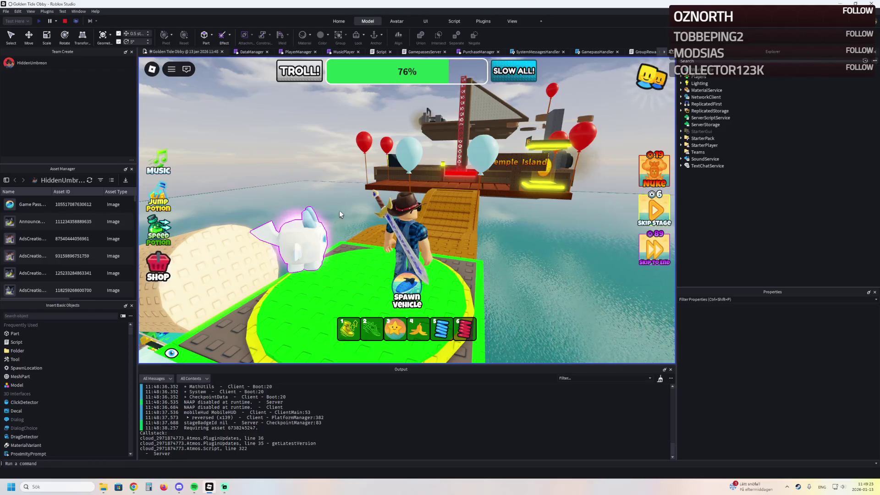
# Run the avatar across the bridge and deck and climb the red lattice pillar
pyautogui.press('w')
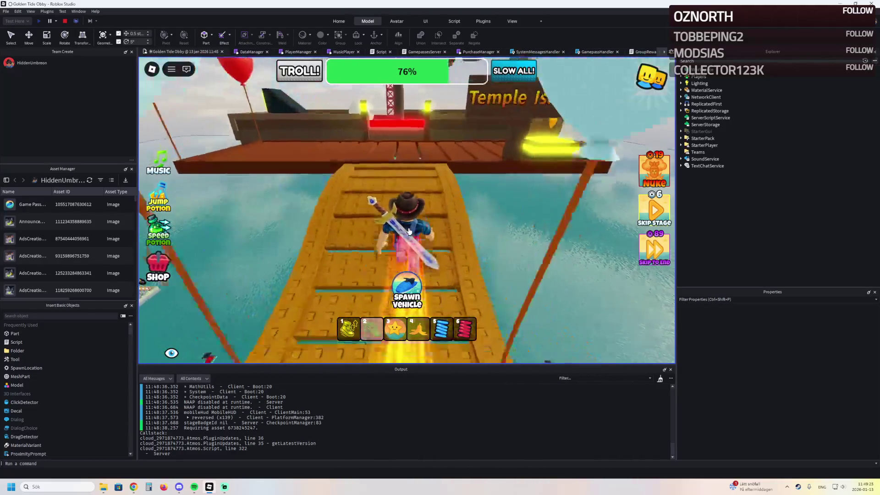
pyautogui.press('w')
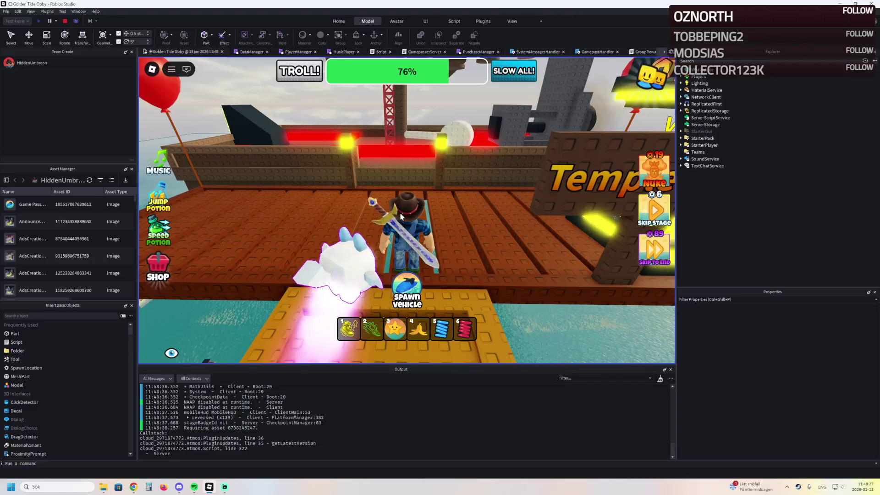
pyautogui.press('w')
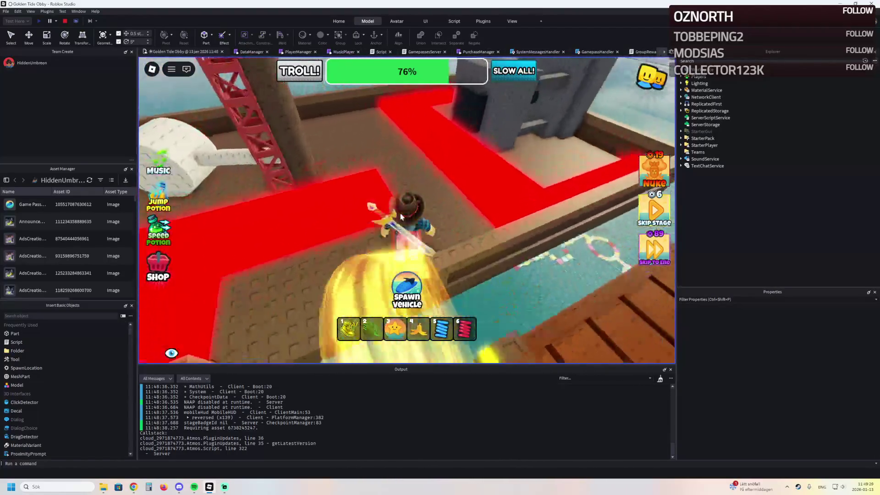
pyautogui.press('w')
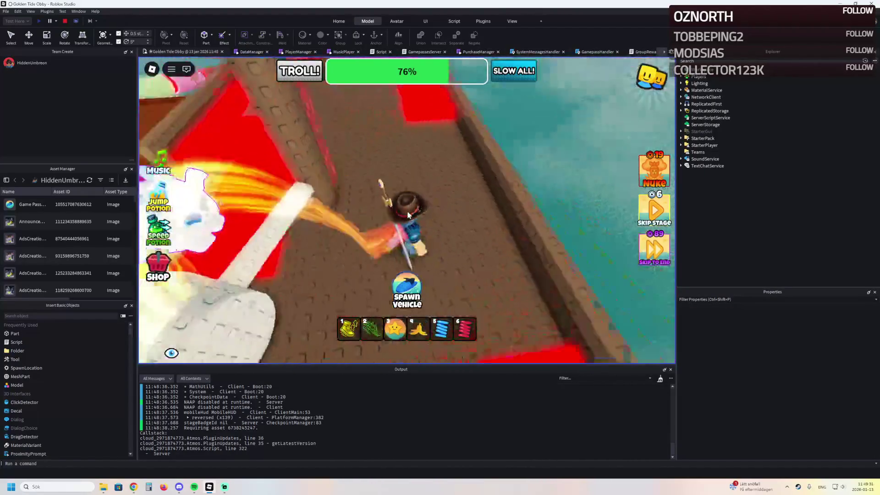
pyautogui.press('w')
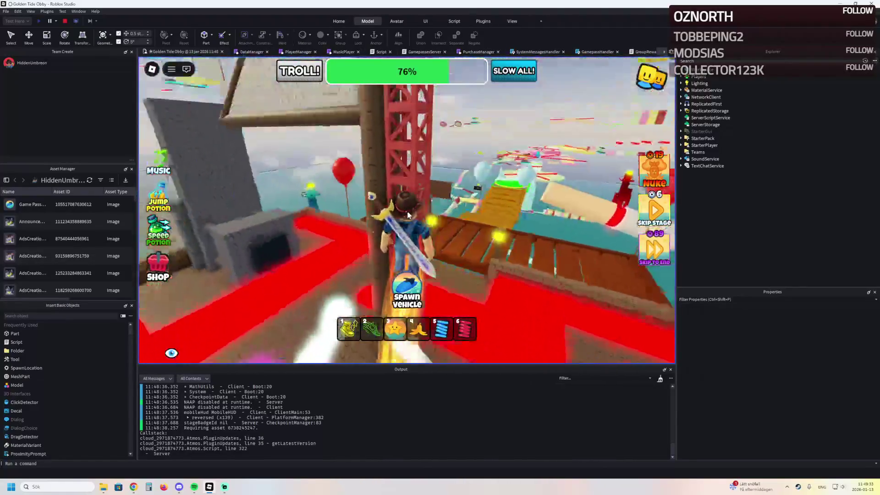
pyautogui.press('w')
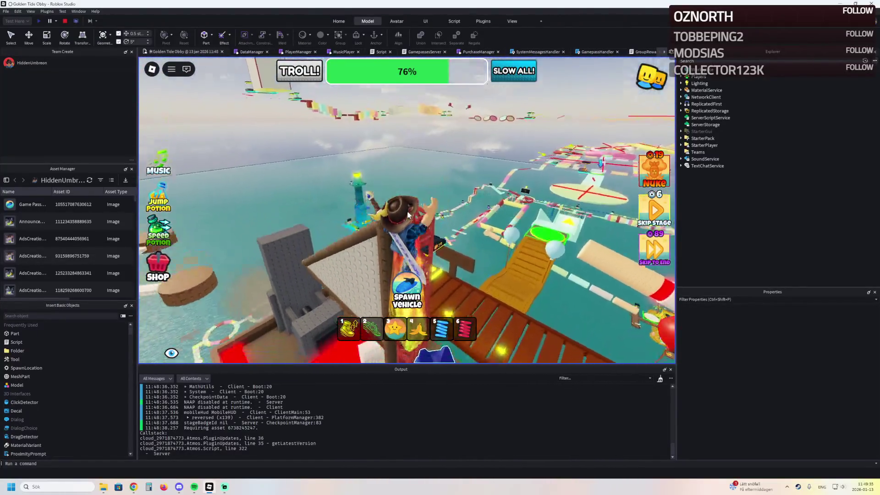
pyautogui.press('w')
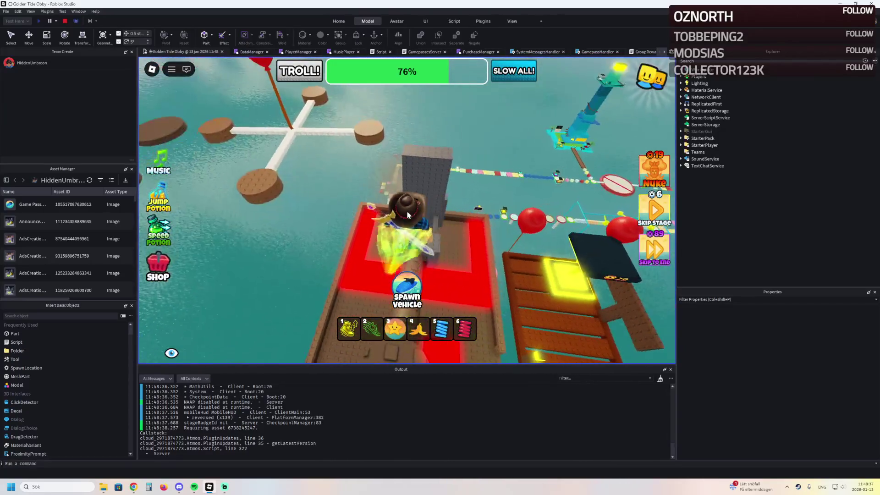
pyautogui.press('w')
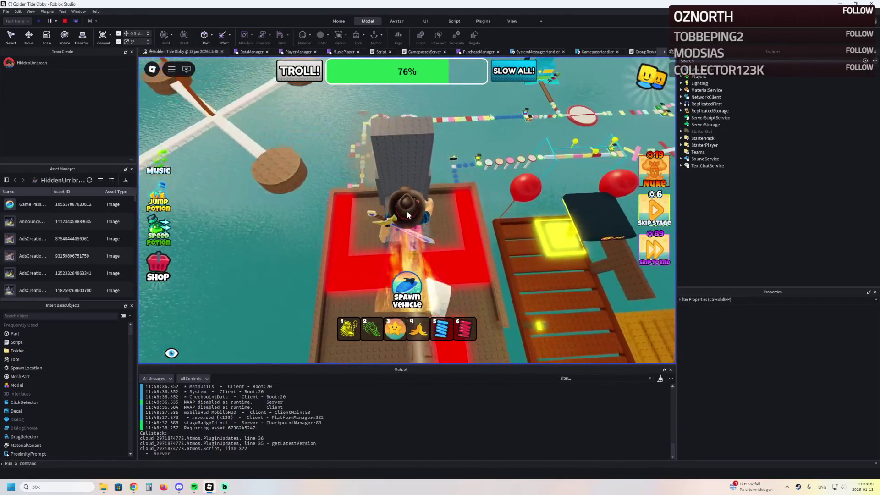
# Hop across the brown discs onto the wooden ship deck, then stop the playtest
pyautogui.press('w')
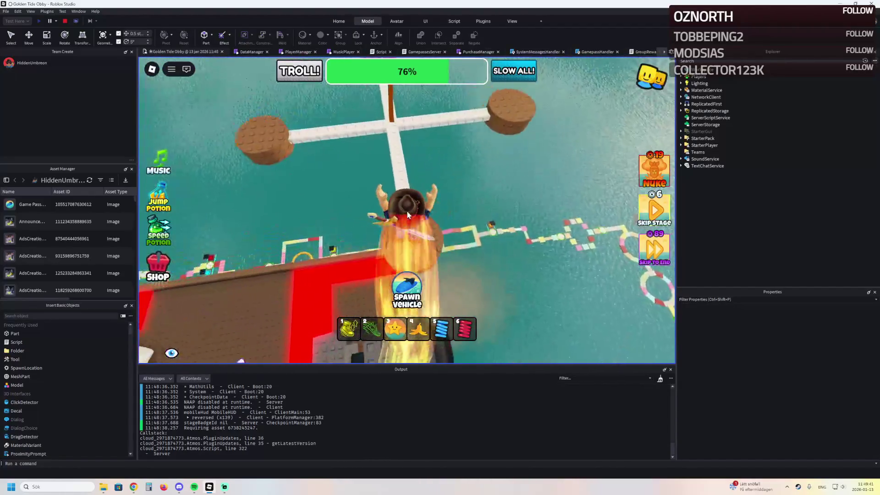
pyautogui.press('w')
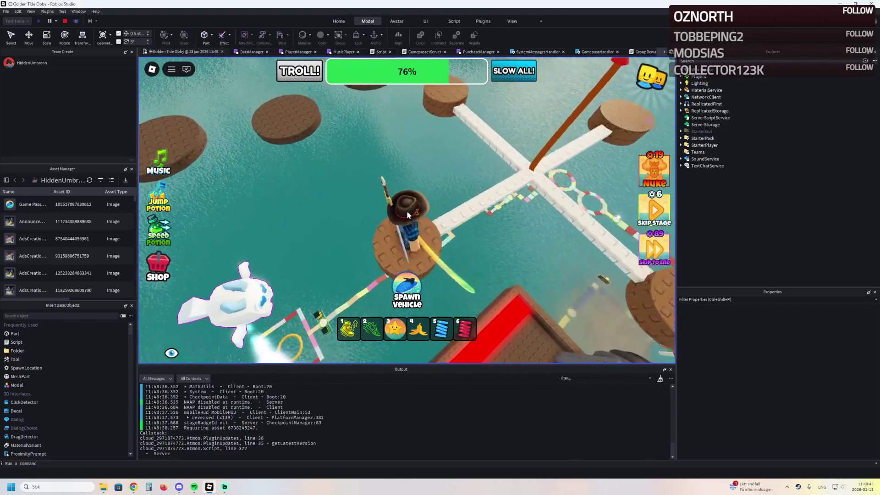
pyautogui.press('w')
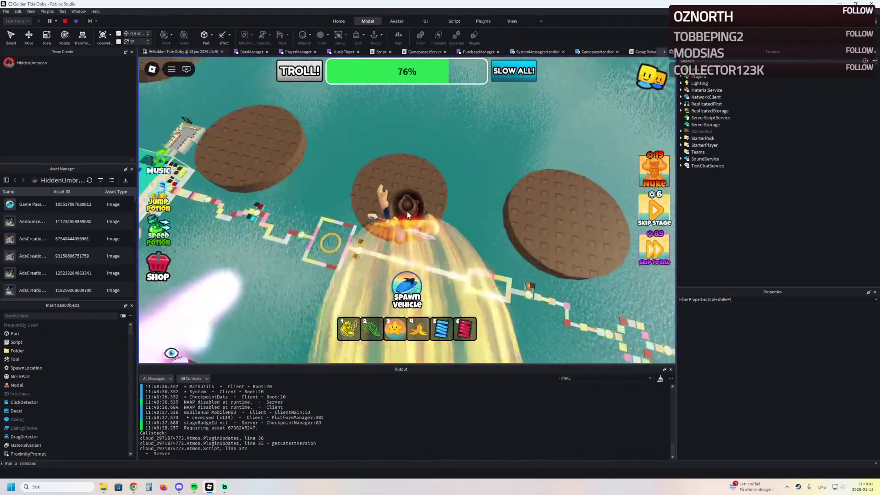
pyautogui.press('w')
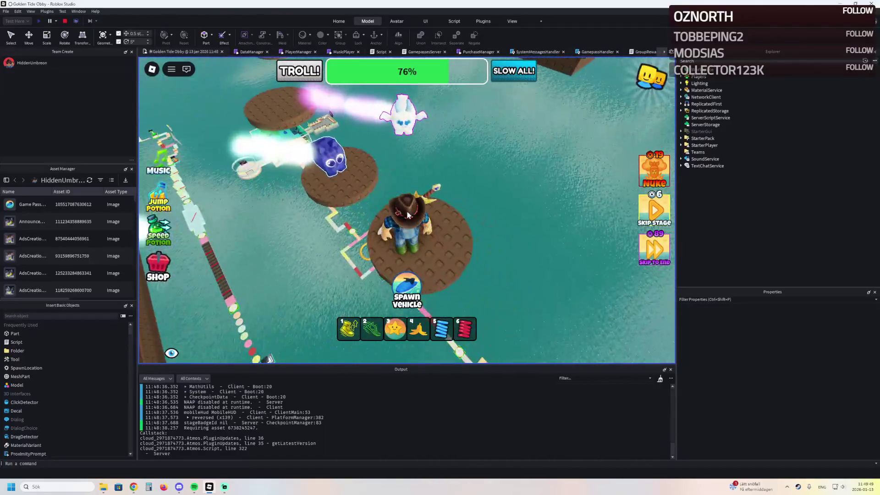
pyautogui.press('w')
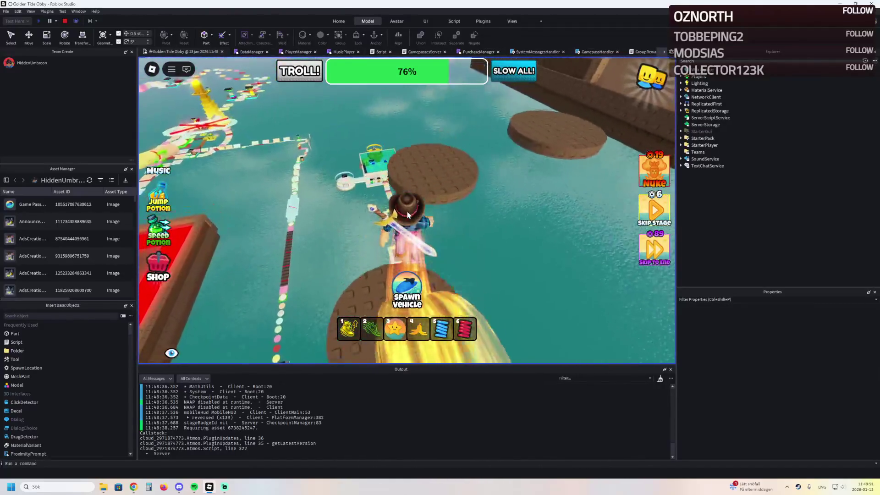
pyautogui.press('w')
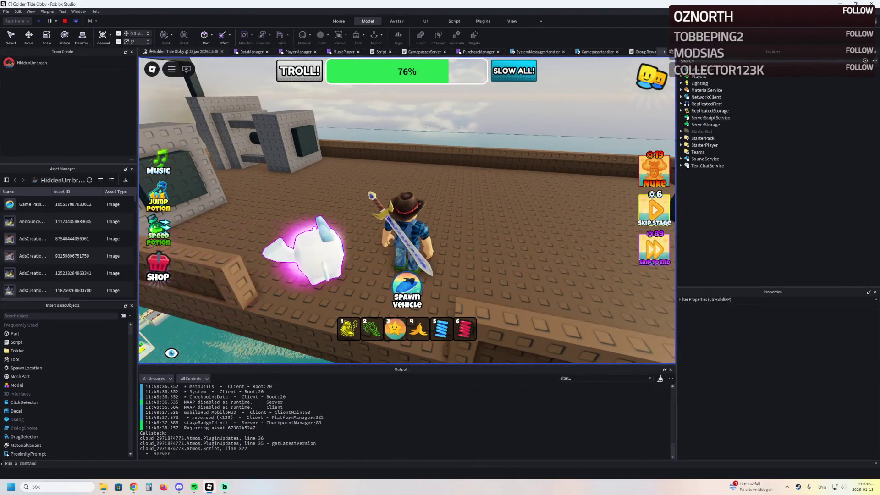
pyautogui.hotkey('shift', 'F5')
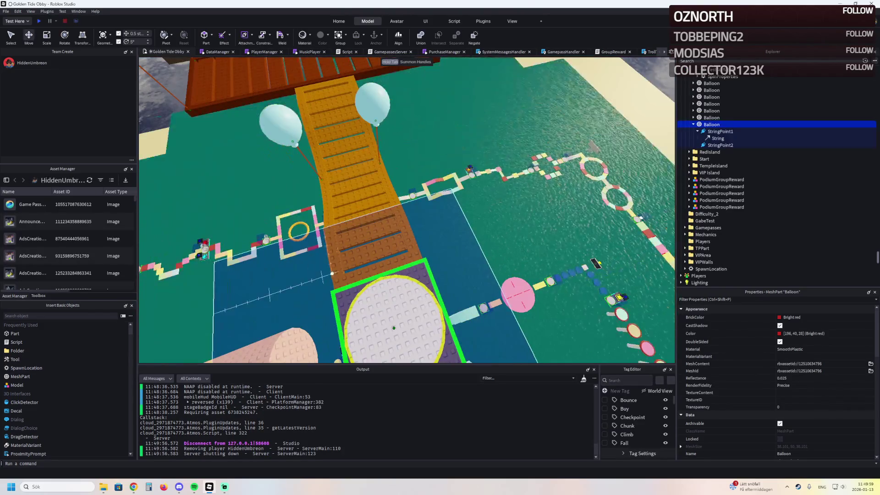
# Fly toward the brown stepping-stone discs, select one and pan left across the course
pyautogui.press('w')
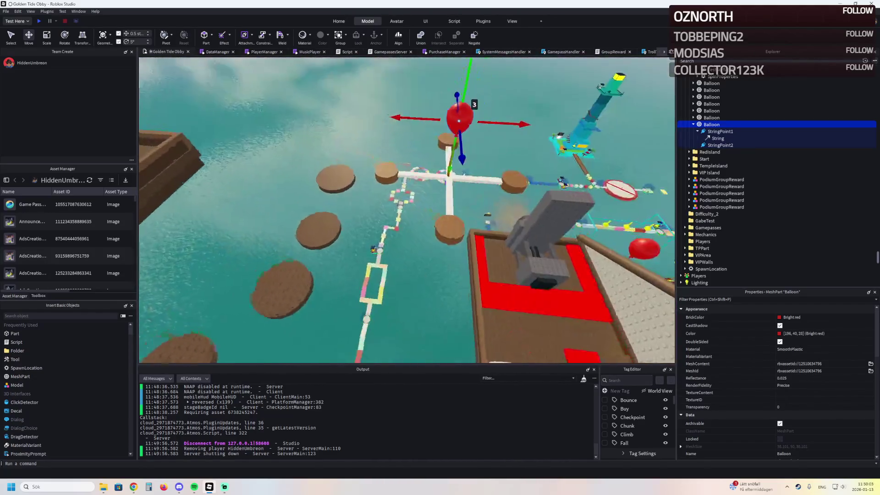
pyautogui.click(357, 253)
pyautogui.press('a')
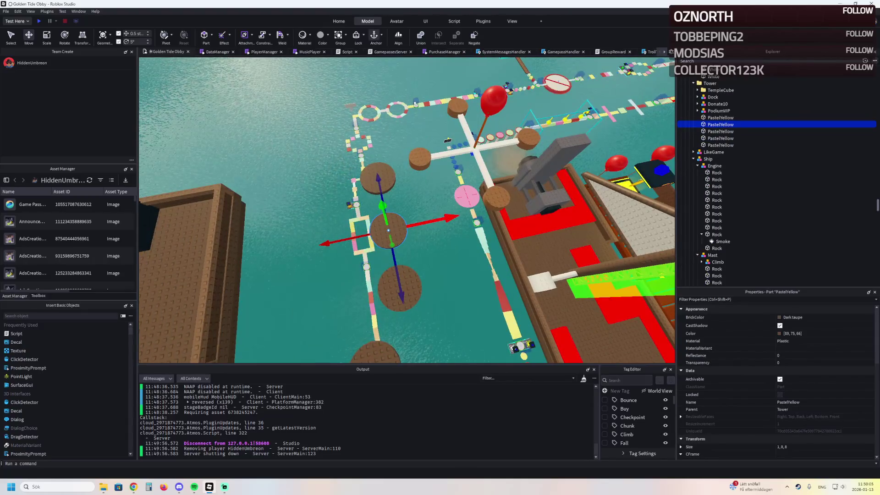
pyautogui.press('a')
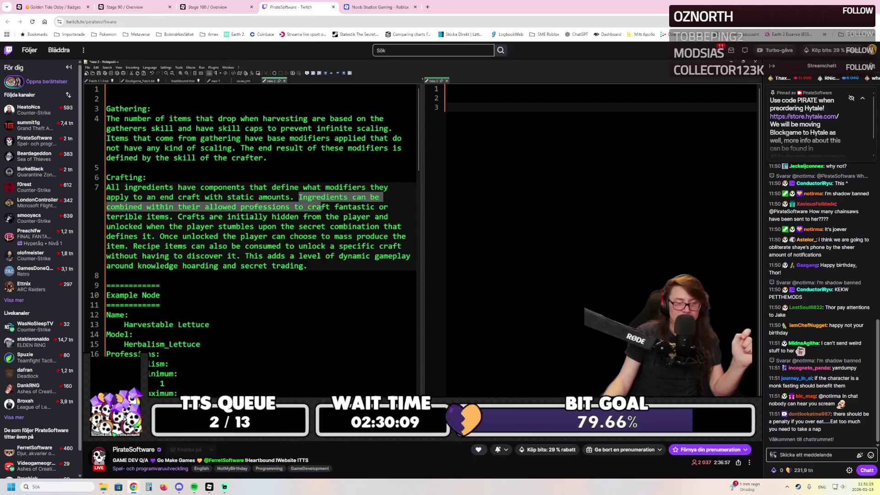
# Browse the live channels in the software and game development category, then close that tab
pyautogui.click(147, 468)
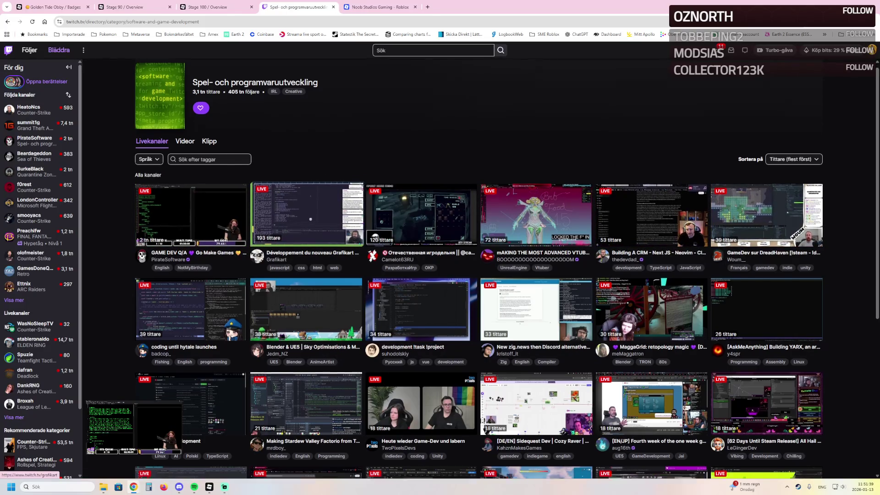
pyautogui.scroll(-5, 421, 216)
pyautogui.scroll(-5, 421, 216)
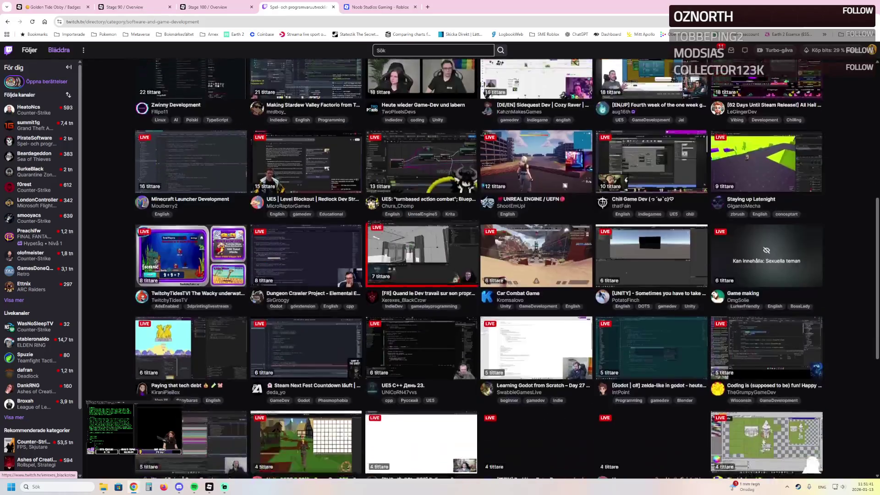
pyautogui.scroll(-2, 362, 270)
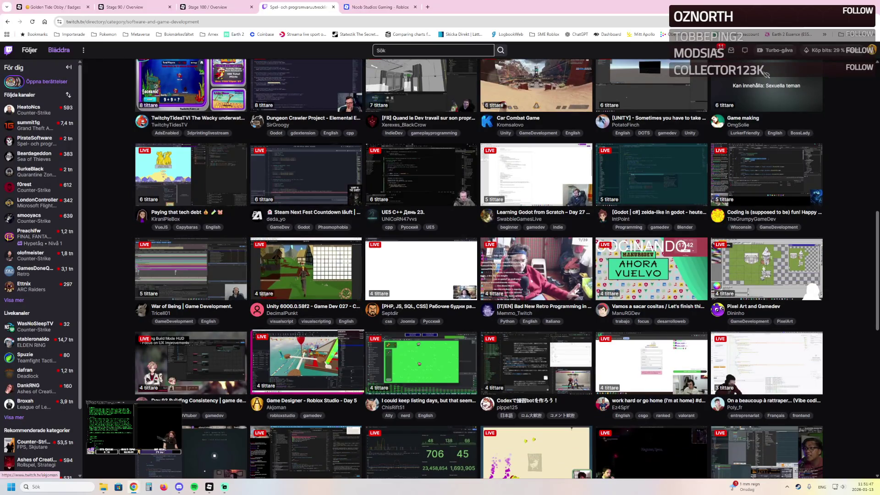
pyautogui.scroll(15, 307, 362)
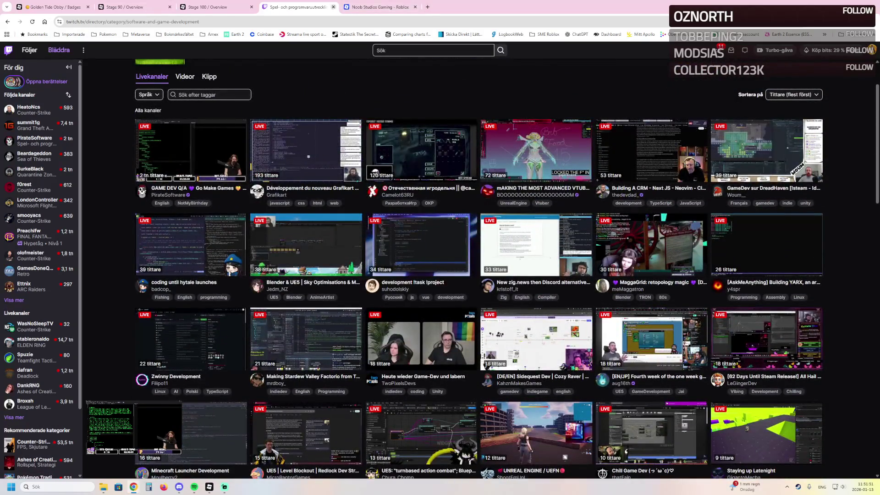
pyautogui.click(333, 7)
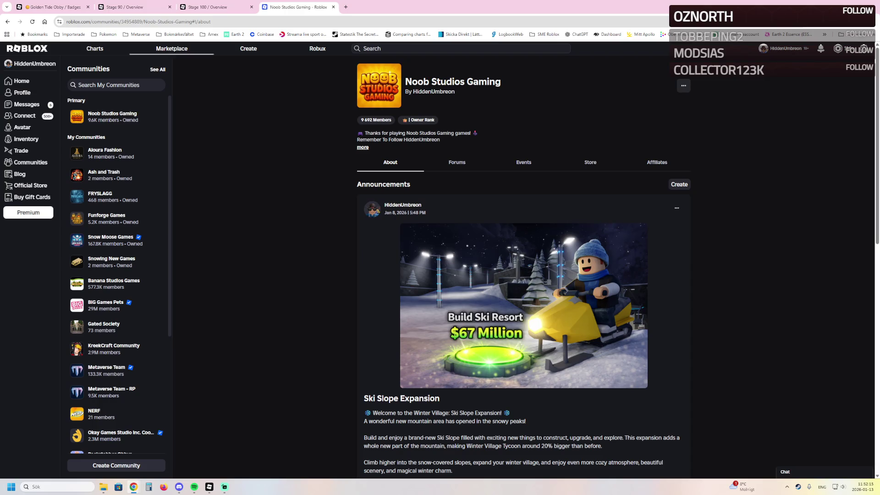
# Check the Golden Tide Obby badges page, then go back to the Roblox Studio project
pyautogui.click(54, 6)
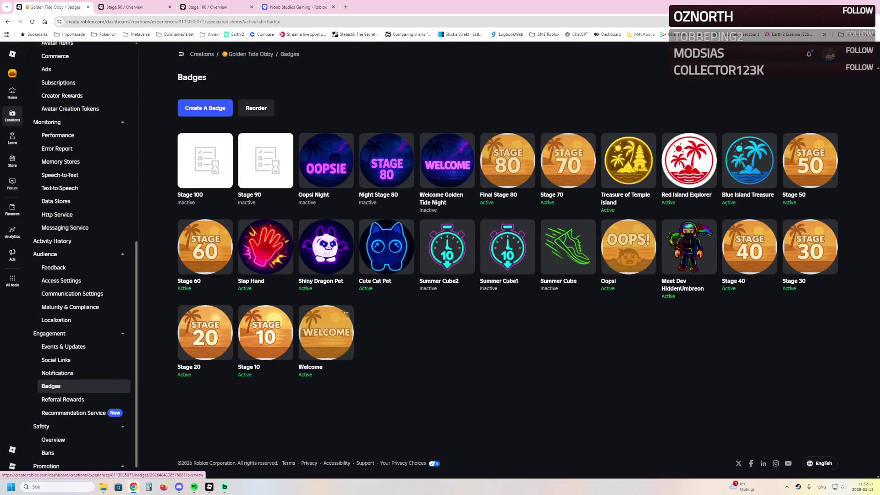
pyautogui.moveTo(208, 487)
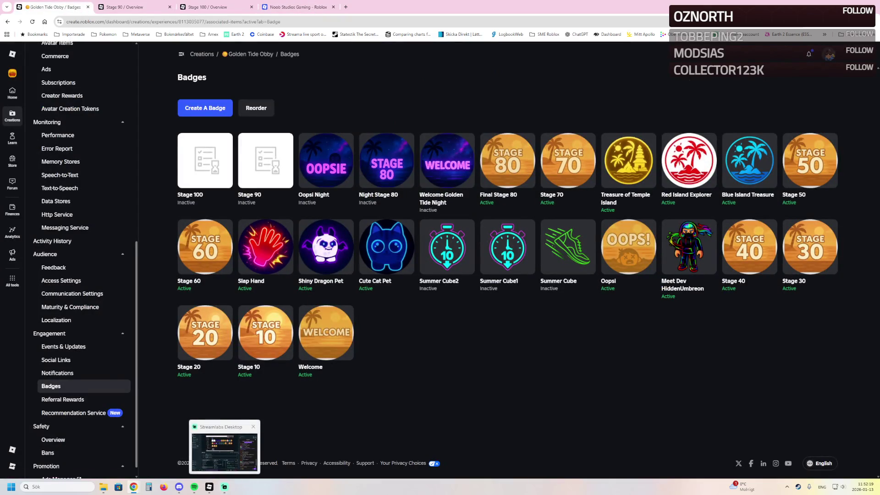
pyautogui.click(209, 451)
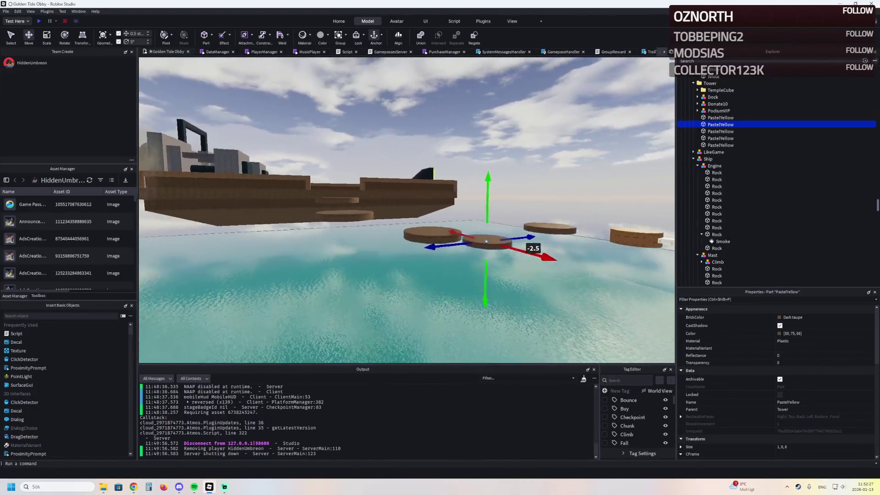
pyautogui.press('a')
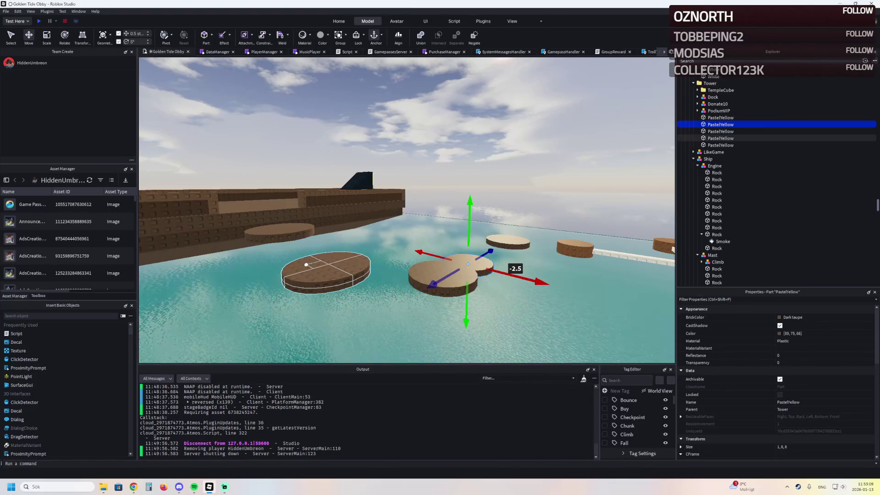
pyautogui.press('w')
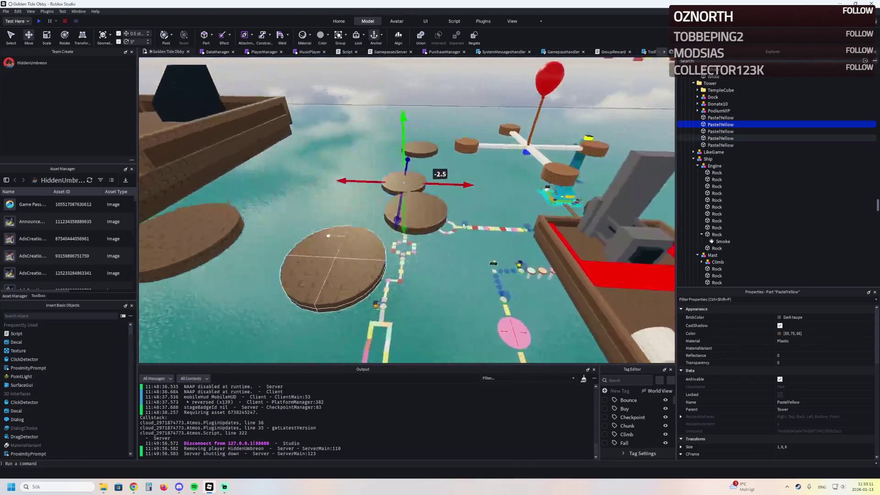
pyautogui.press('s')
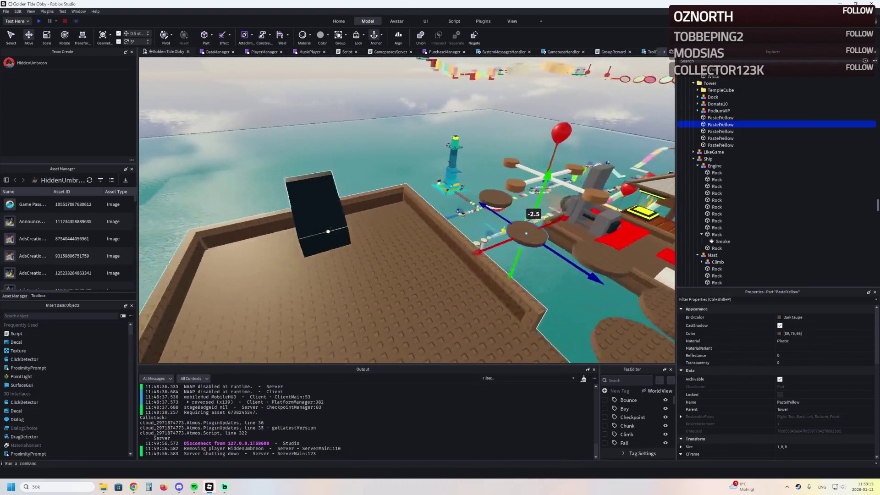
pyautogui.press('w')
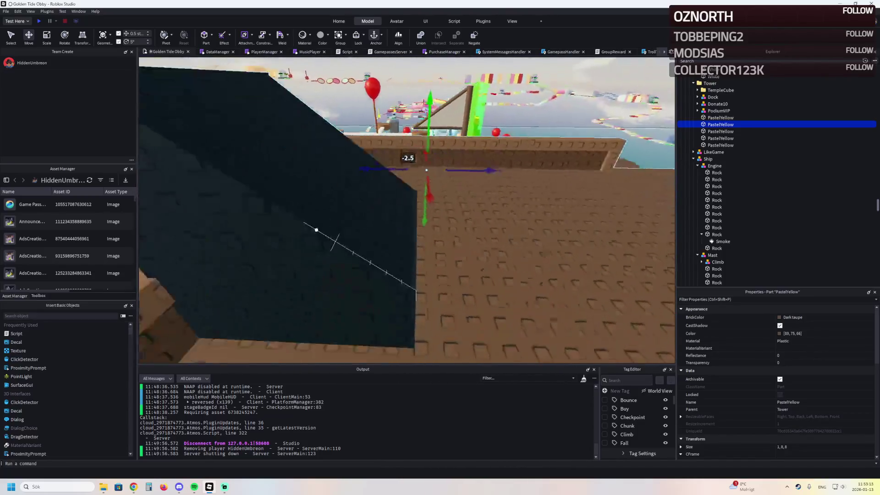
pyautogui.click(308, 227)
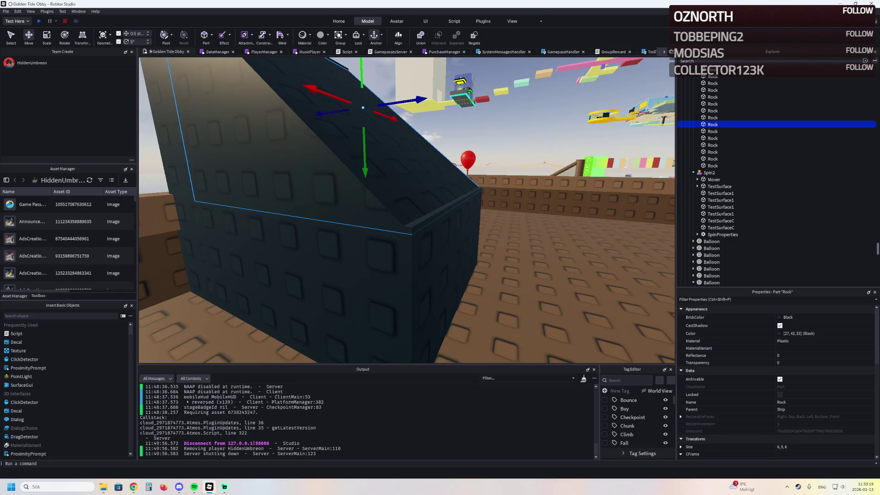
pyautogui.hotkey('ctrl', '3')
pyautogui.moveTo(314, 168); pyautogui.dragTo(297, 151)
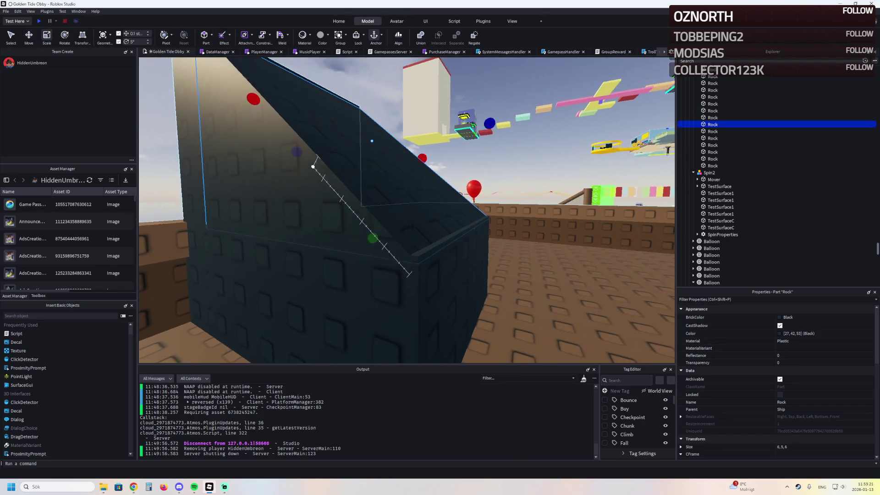
pyautogui.moveTo(372, 238); pyautogui.dragTo(372, 240)
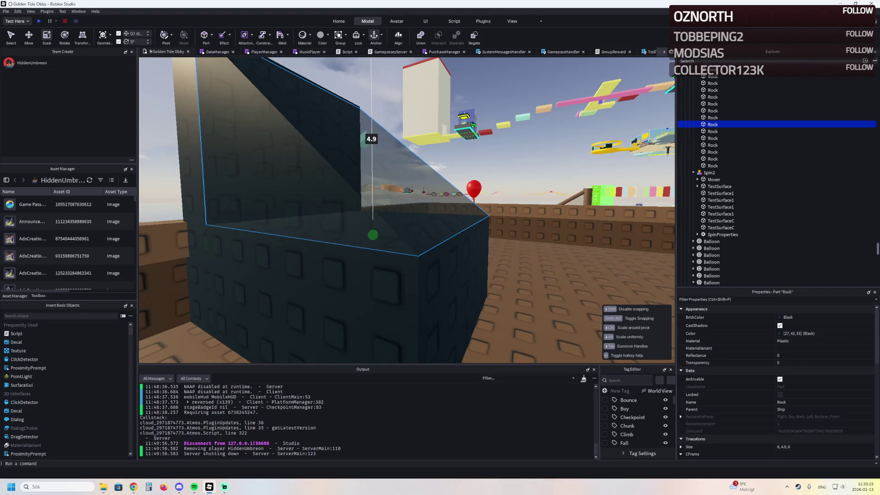
pyautogui.press('w')
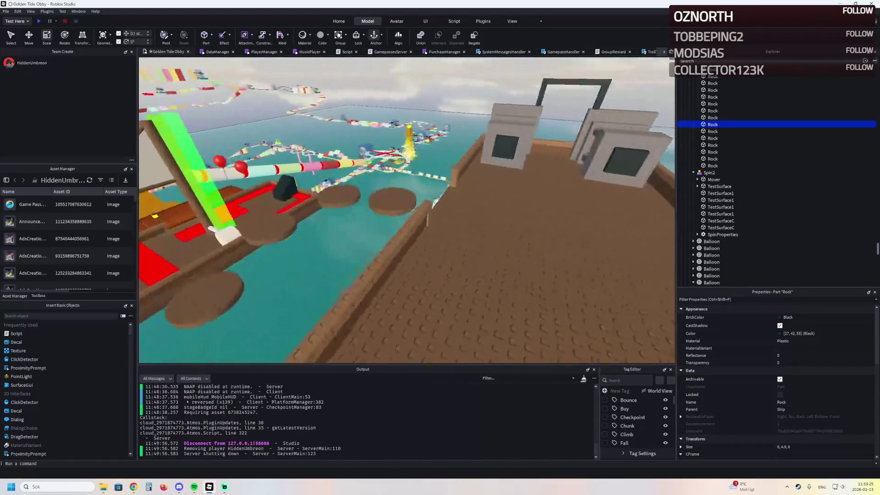
pyautogui.press('d')
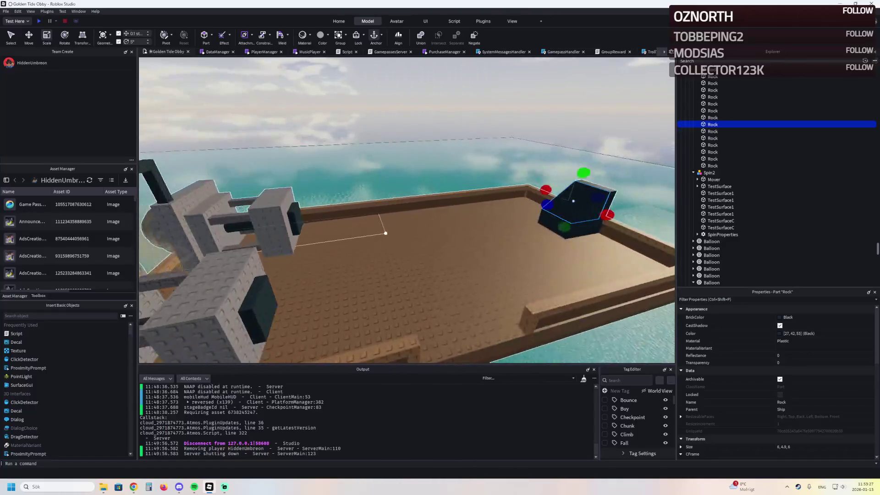
pyautogui.press('d')
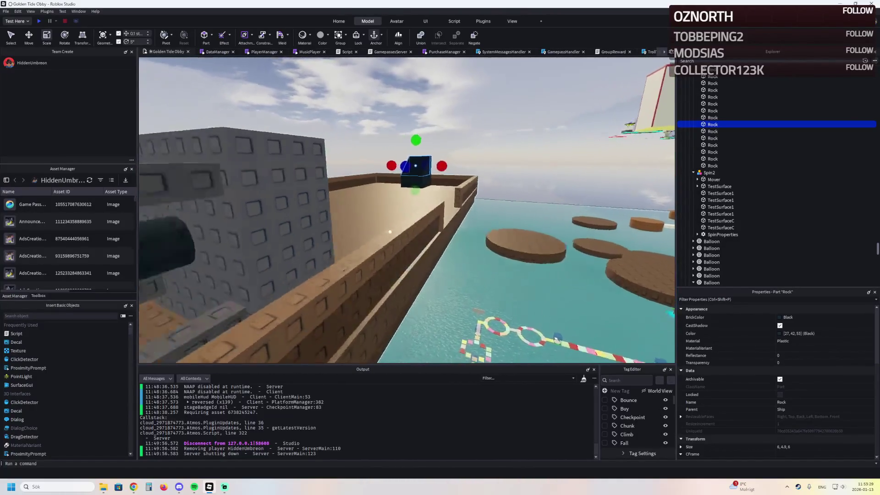
pyautogui.press('d')
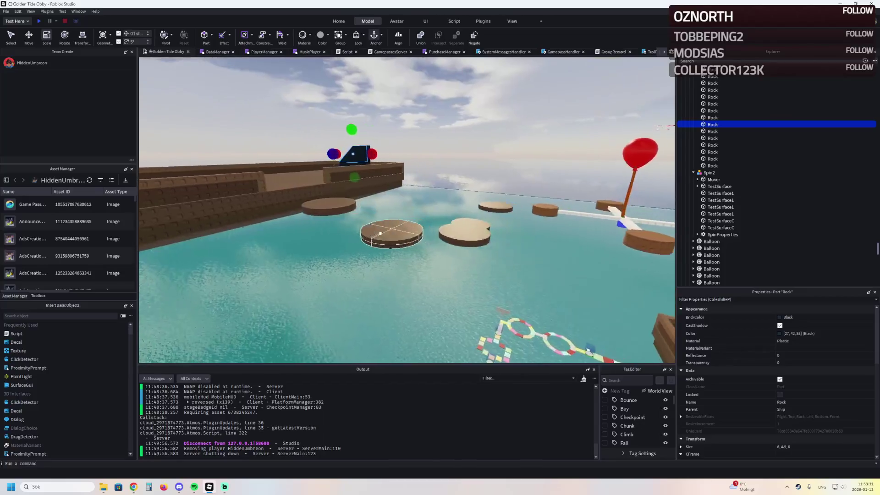
pyautogui.press('w')
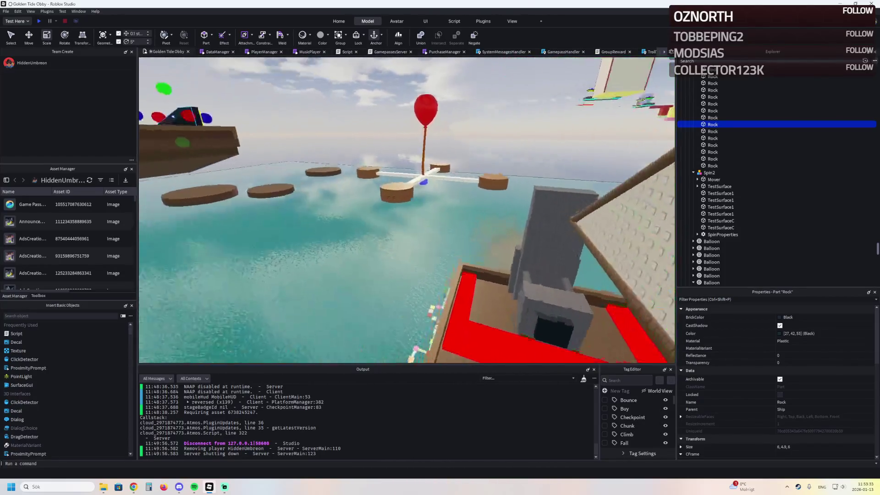
pyautogui.press('a')
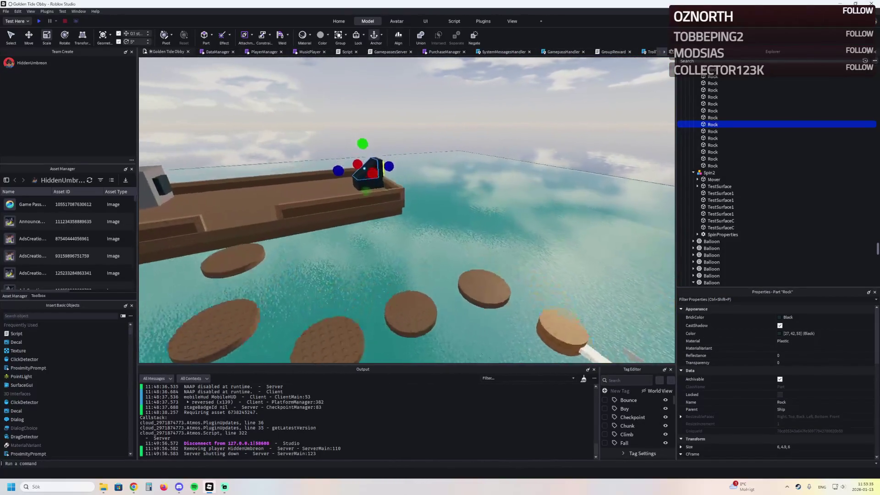
pyautogui.press('s')
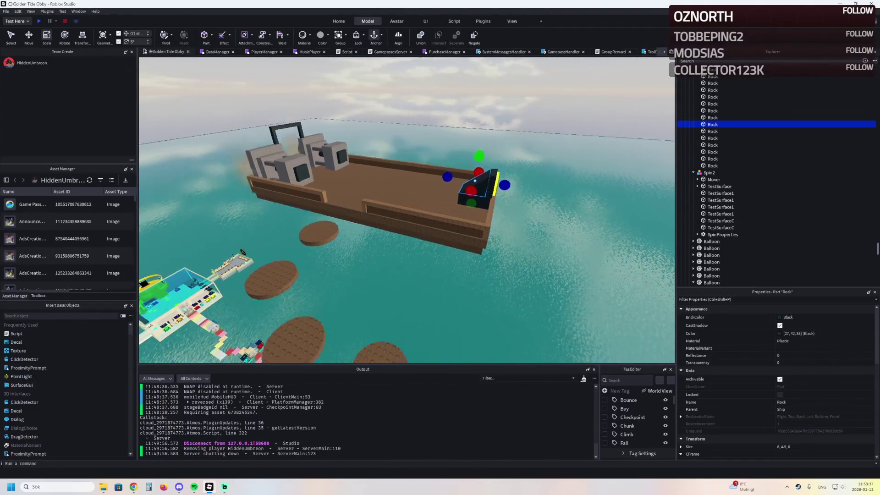
pyautogui.press('d')
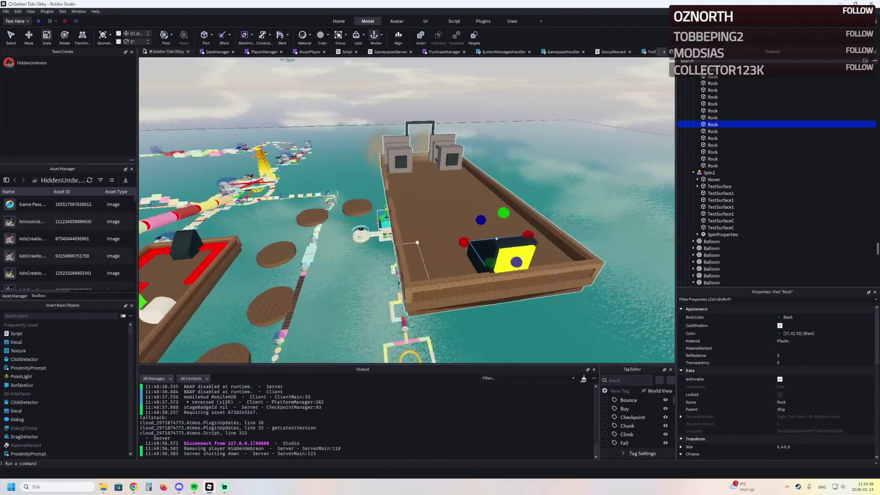
pyautogui.press('a')
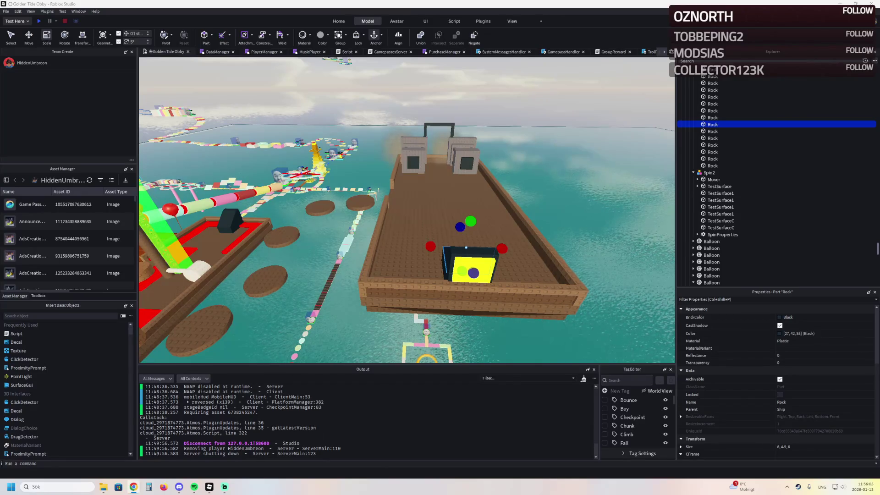
# Angle the camera down over the ship deck and deselect the Rock part
pyautogui.moveTo(274, 235); pyautogui.dragTo(275, 234)
pyautogui.click(275, 235)
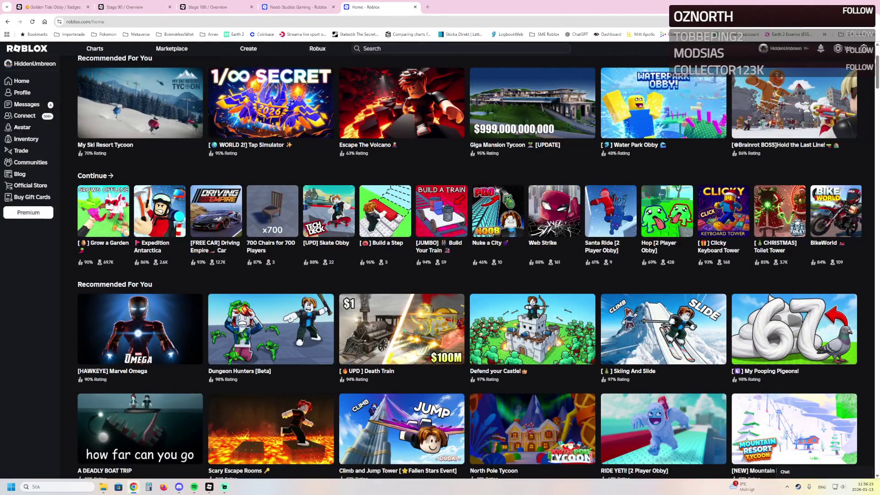
# Go from Noob Studios Gaming to the Snow Moose Games community page and scroll its experiences
pyautogui.click(8, 162)
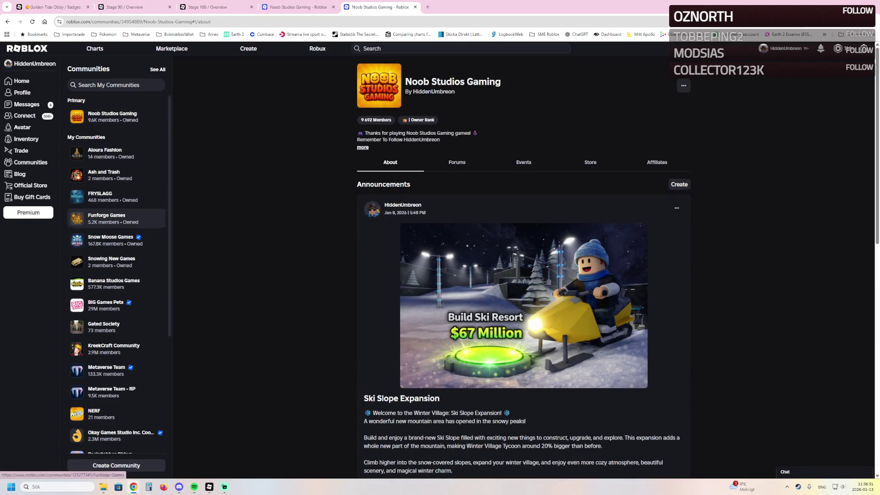
pyautogui.click(110, 240)
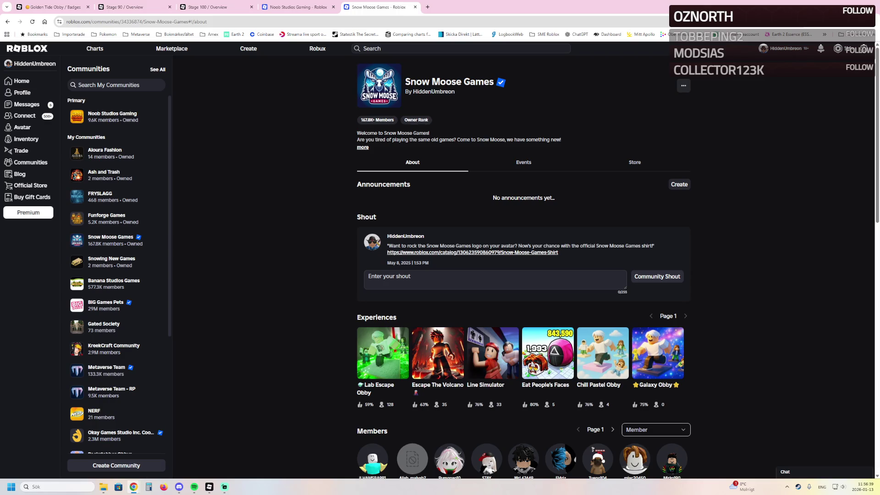
pyautogui.scroll(-2, 493, 284)
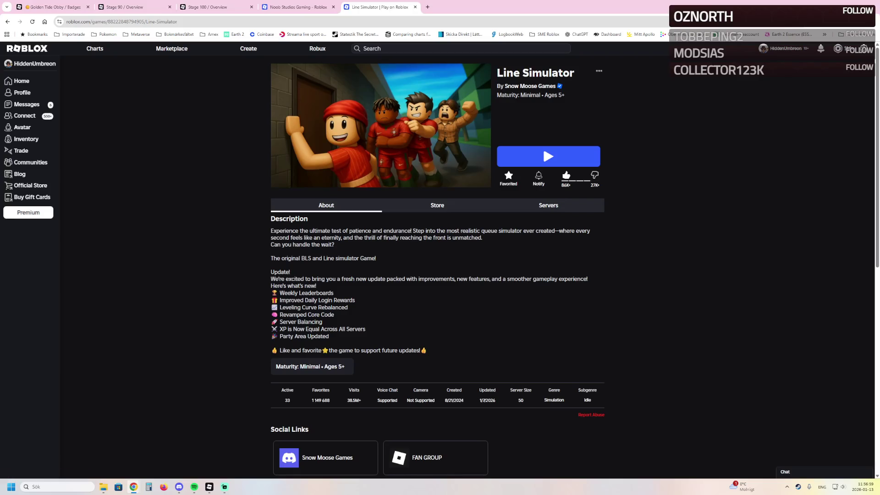
# Go via Snow Moose Games to Noob Studios Gaming's Experiences list, then return to Roblox Studio
pyautogui.click(530, 87)
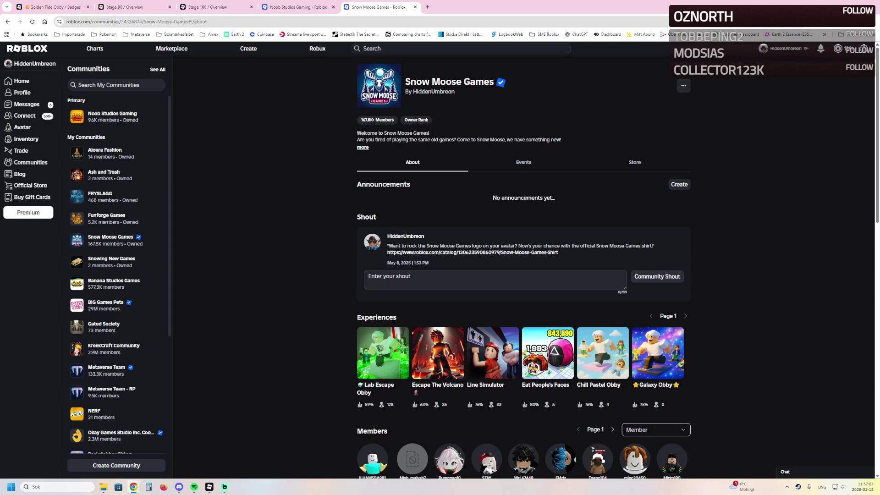
pyautogui.click(112, 117)
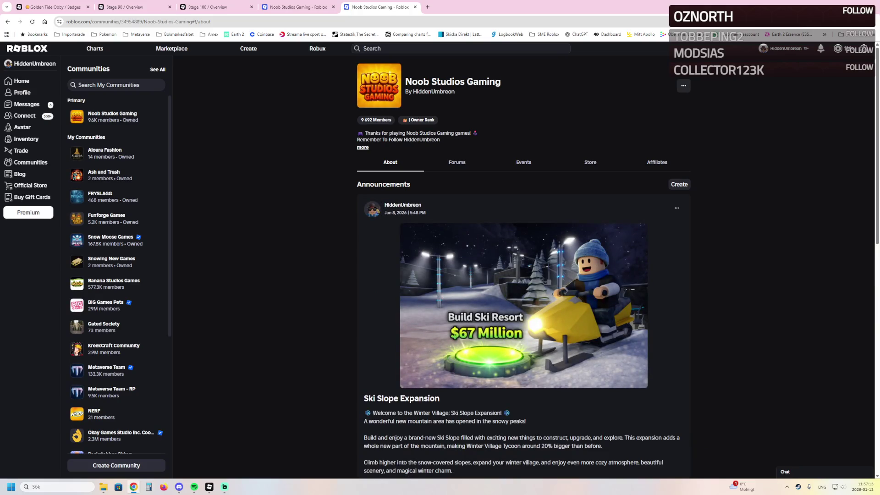
pyautogui.scroll(-4, 523, 265)
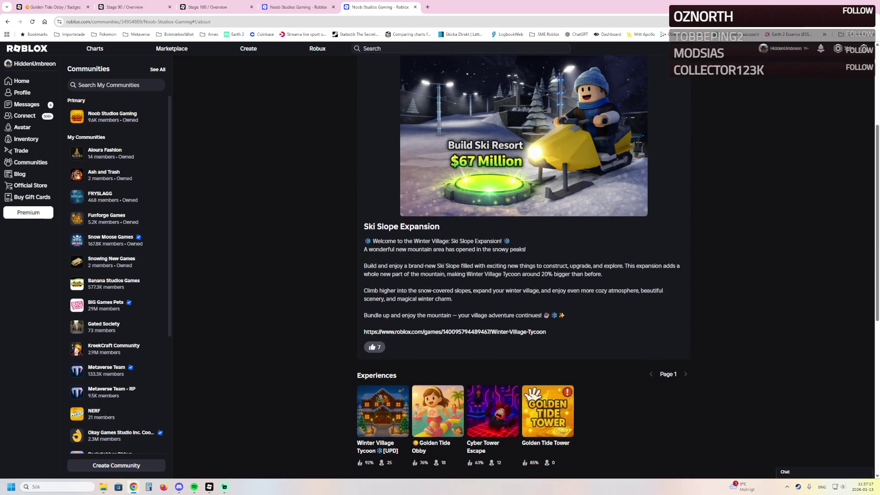
pyautogui.scroll(-2, 523, 266)
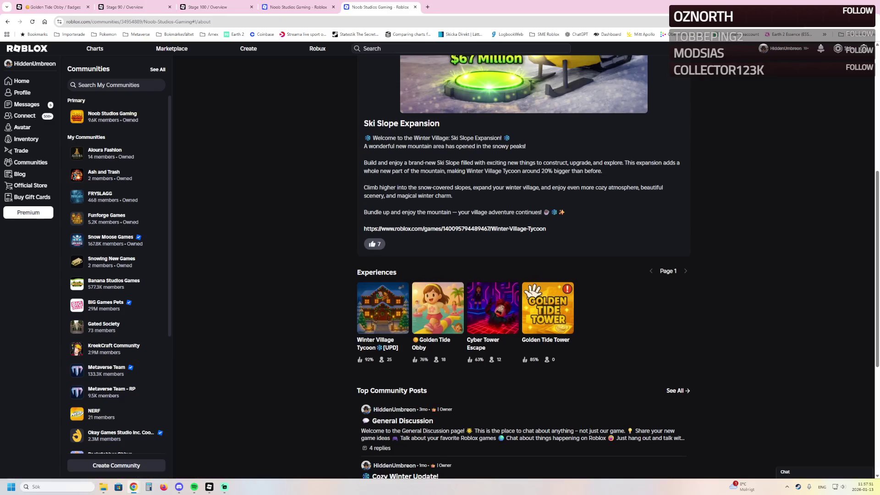
pyautogui.click(209, 486)
# Fly the camera from the boat across the course to the long brown walled deck
pyautogui.press('a')
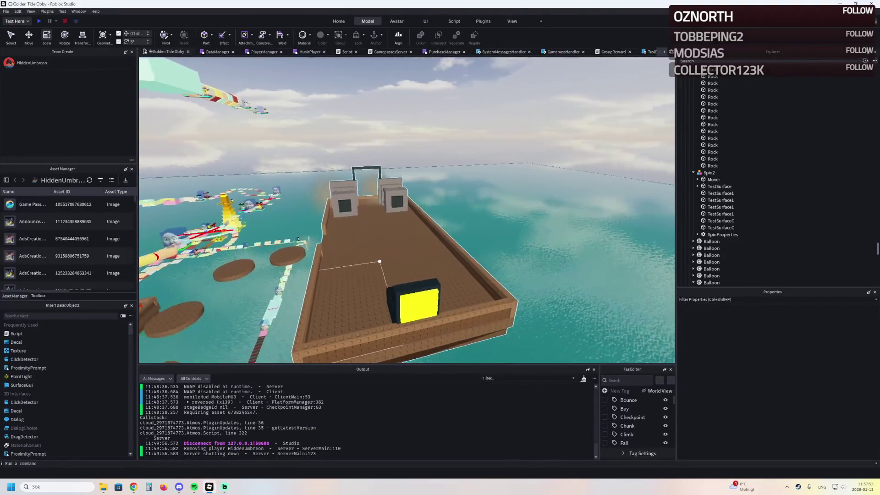
pyautogui.press('d')
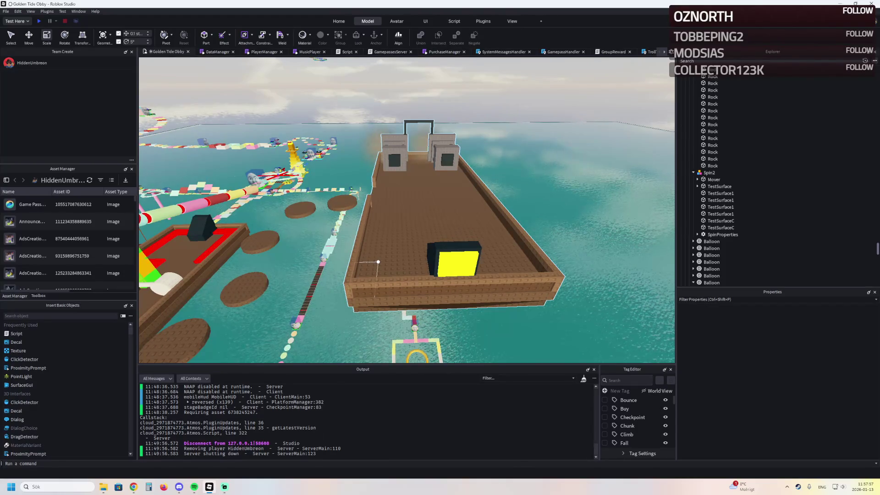
pyautogui.press('d')
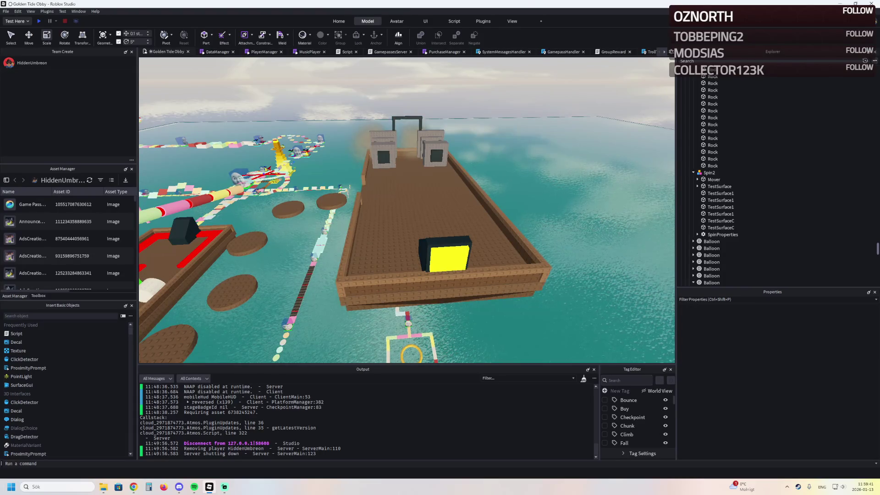
pyautogui.press('a')
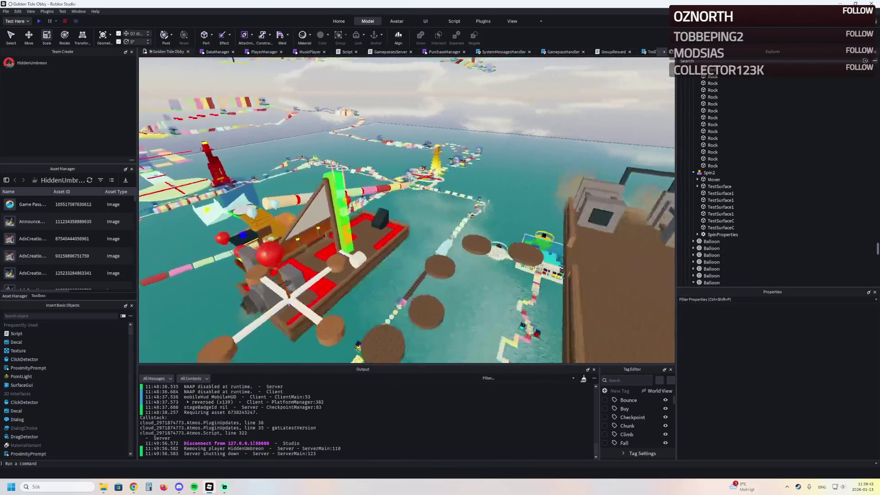
pyautogui.press('d')
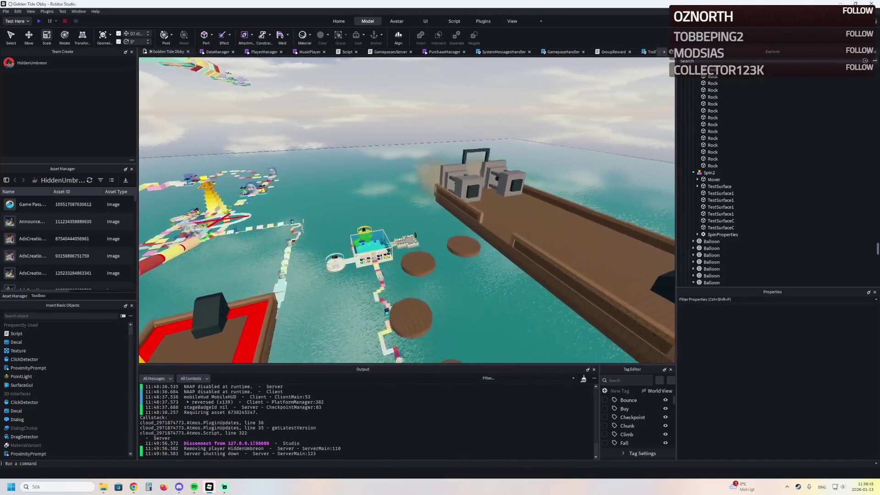
pyautogui.press('w')
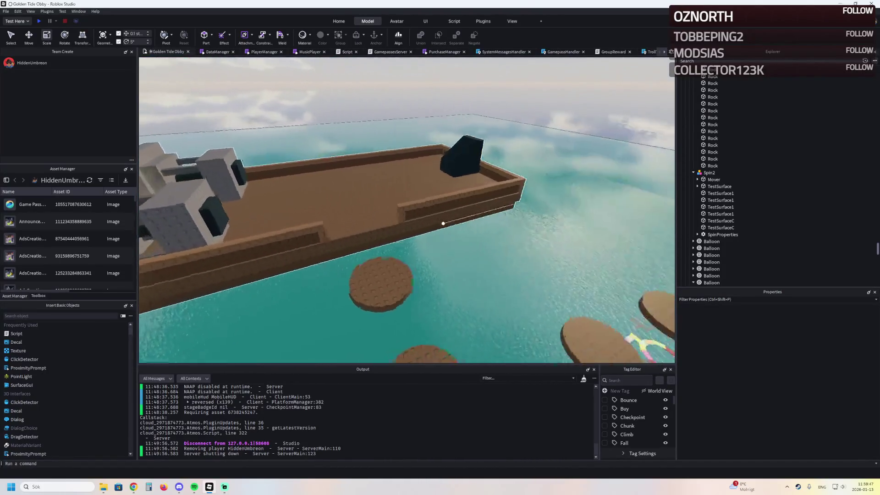
pyautogui.press('s')
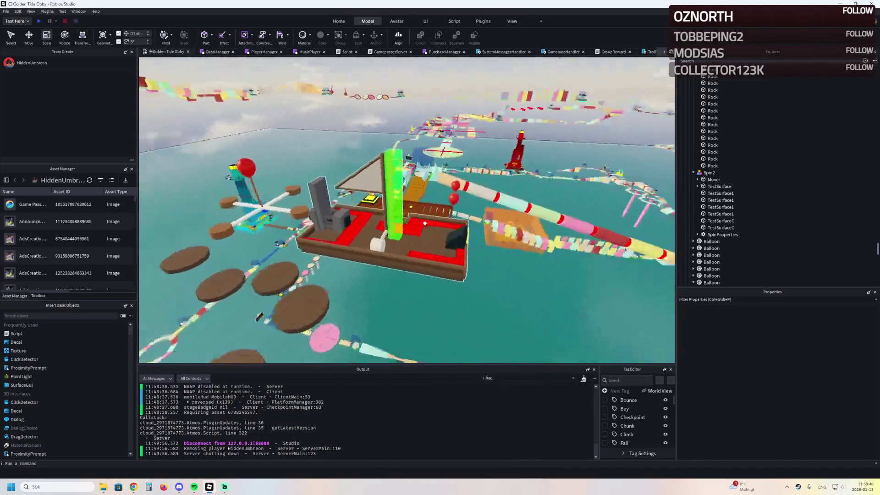
pyautogui.press('d')
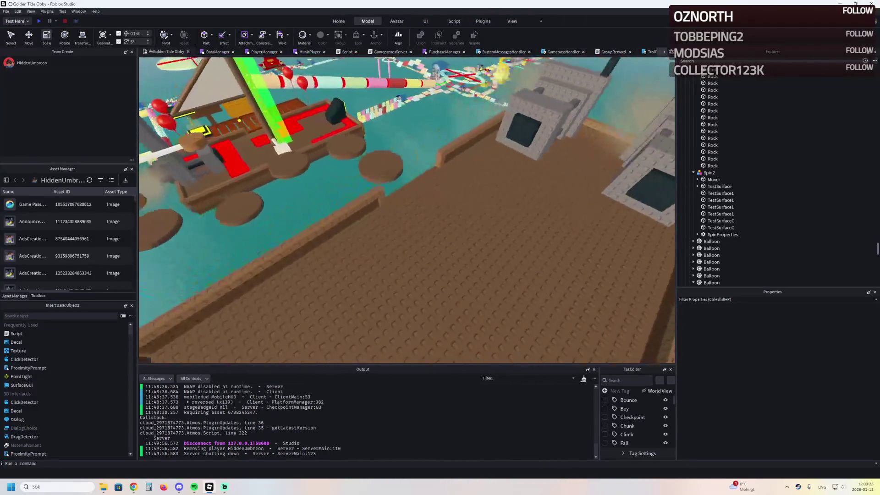
# Select the Rock lying on the deck floor and scale it to 13 × 2 × 10.8
pyautogui.click(393, 183)
pyautogui.click(412, 176)
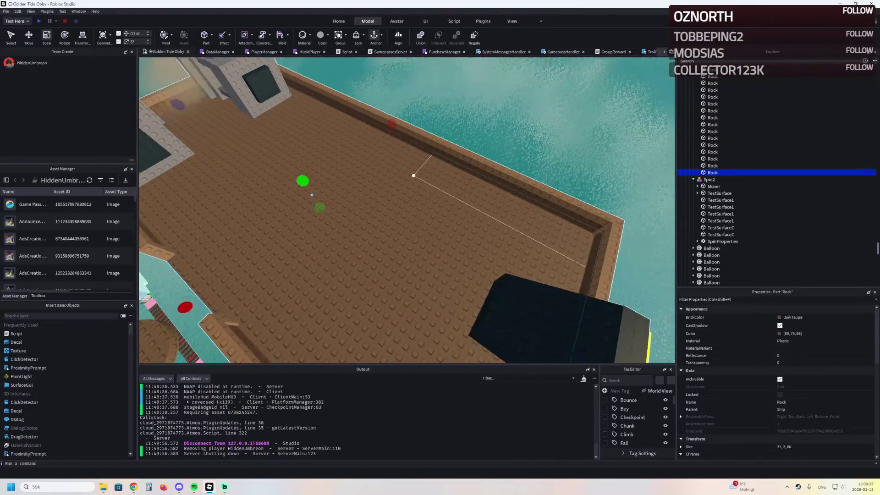
pyautogui.hotkey('ctrl', '1')
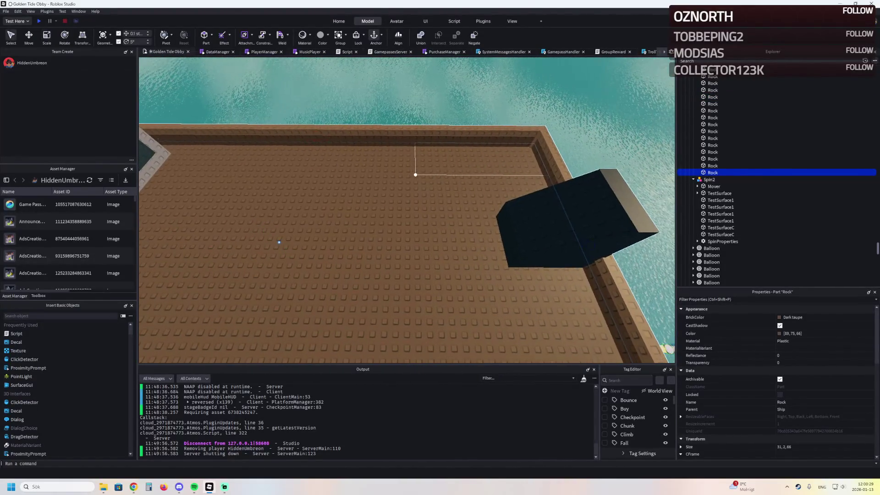
pyautogui.moveTo(587, 244); pyautogui.dragTo(420, 244)
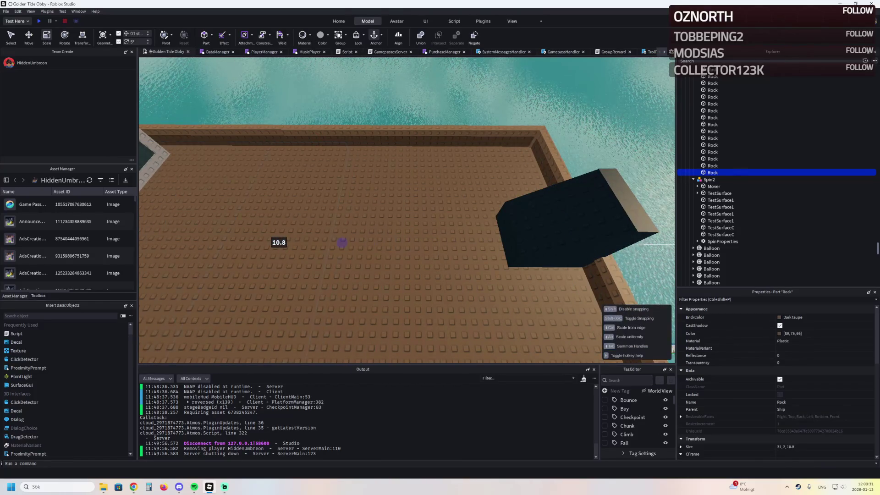
pyautogui.press('s')
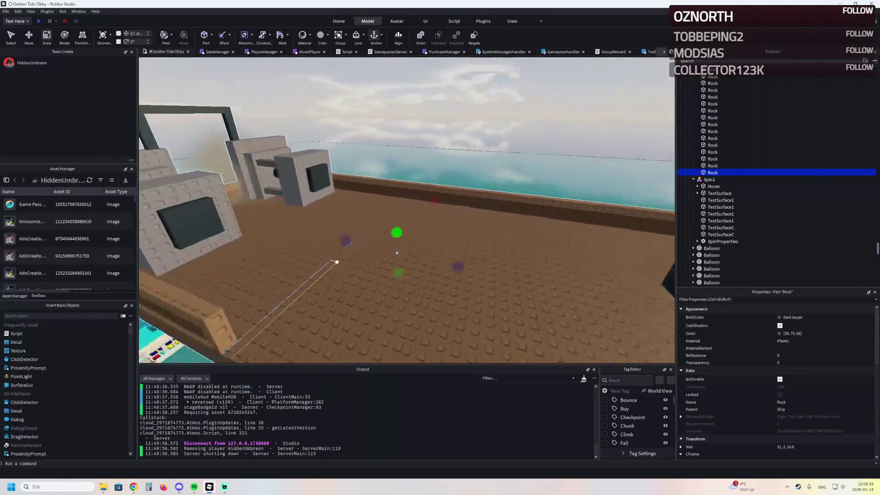
pyautogui.press('e')
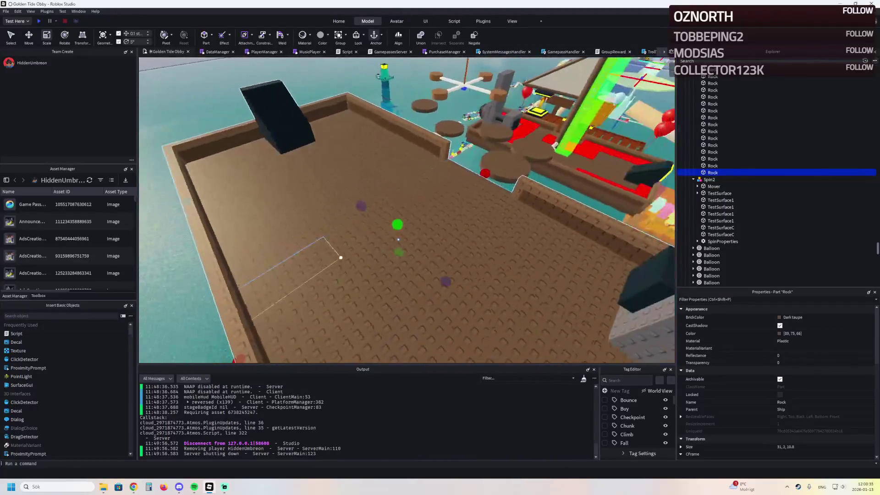
pyautogui.press('Right')
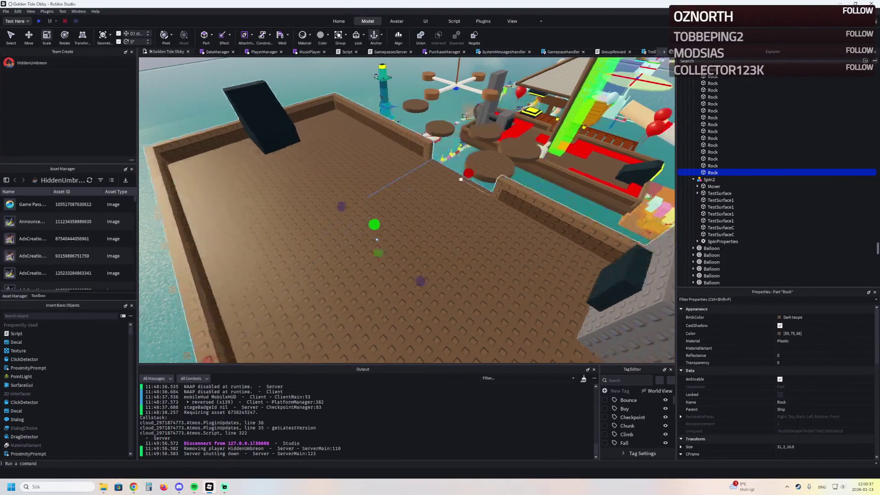
pyautogui.moveTo(449, 208); pyautogui.dragTo(438, 208)
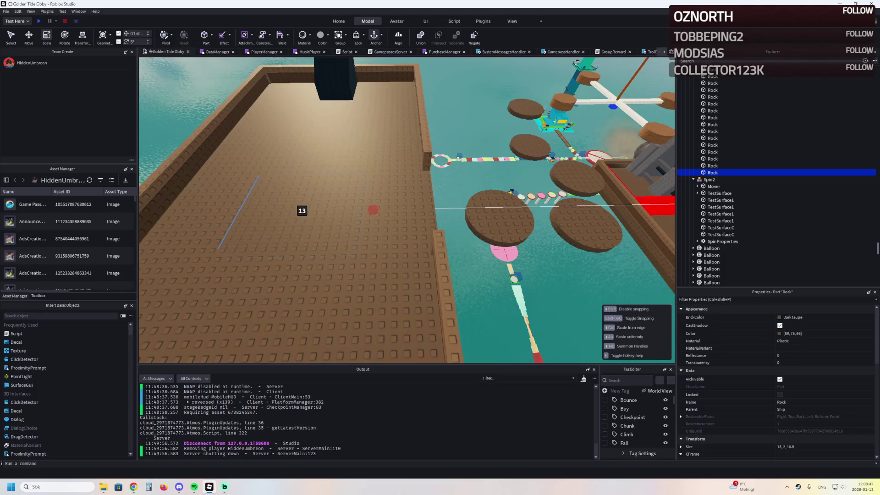
# Raise the resized Rock about 3.3 studs above the deck
pyautogui.press('f')
pyautogui.hotkey('ctrl', '2')
pyautogui.moveTo(359, 174)
pyautogui.mouseDown()
pyautogui.moveTo(366, 203)
pyautogui.moveTo(365, 150)
pyautogui.mouseUp()
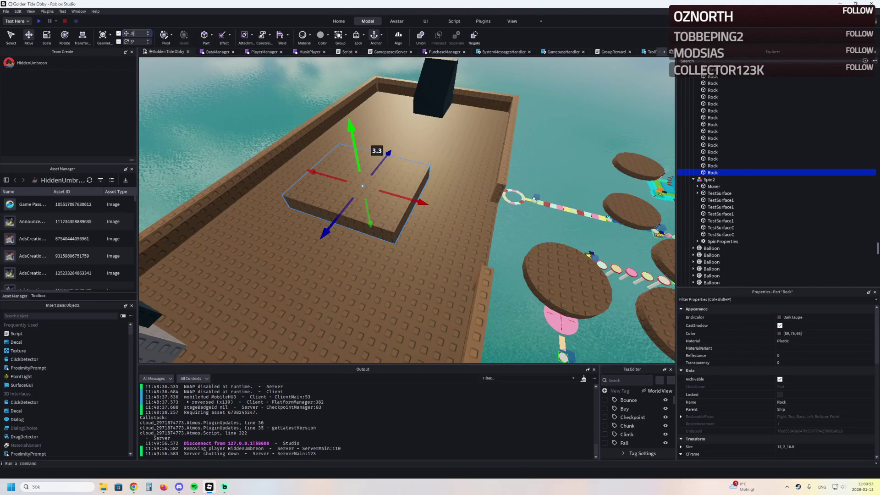
# Raise the slab further, duplicate it, slide the copy sideways and narrow it to 5.5
pyautogui.moveTo(366, 150)
pyautogui.mouseDown()
pyautogui.moveTo(362, 174)
pyautogui.moveTo(356, 61)
pyautogui.moveTo(369, 133)
pyautogui.moveTo(363, 177)
pyautogui.mouseUp()
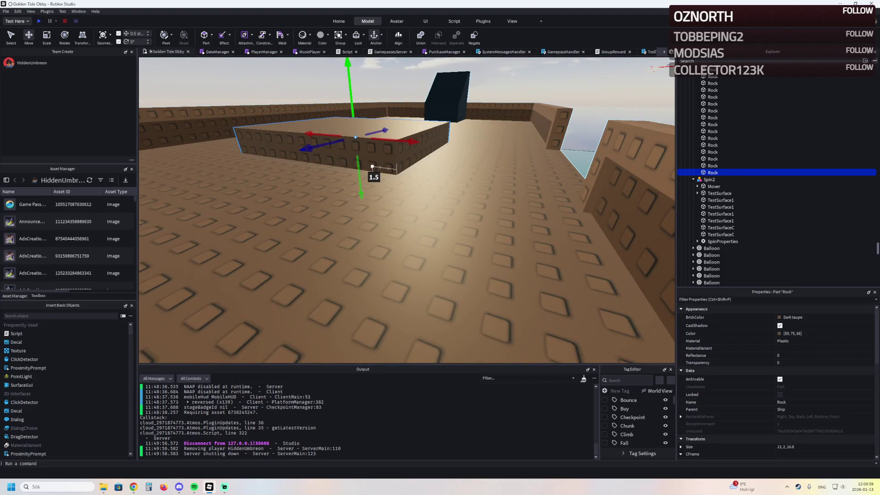
pyautogui.scroll(3, 389, 169)
pyautogui.hotkey('ctrl', 'd')
pyautogui.hotkey('ctrl', '4')
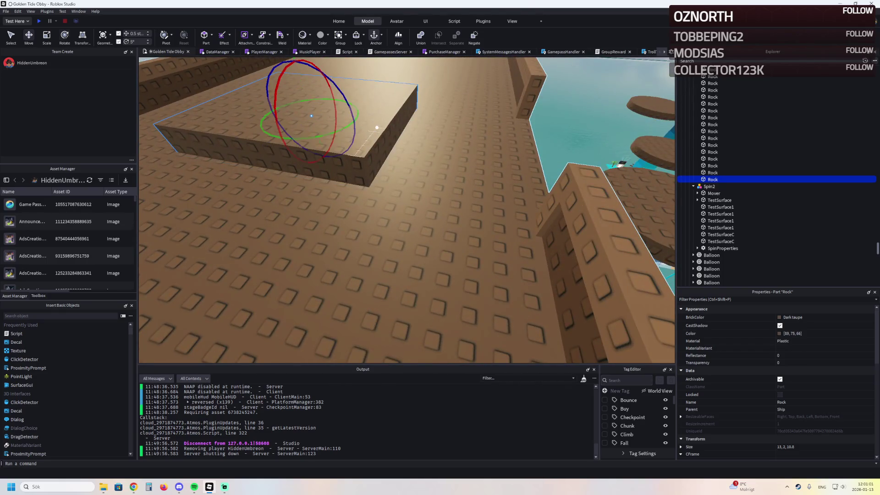
pyautogui.hotkey('ctrl', '2')
pyautogui.moveTo(364, 118)
pyautogui.mouseDown()
pyautogui.moveTo(483, 137)
pyautogui.moveTo(487, 146)
pyautogui.mouseUp()
pyautogui.hotkey('ctrl', '4')
pyautogui.hotkey('ctrl', '3')
pyautogui.moveTo(542, 143)
pyautogui.mouseDown()
pyautogui.moveTo(367, 122)
pyautogui.moveTo(428, 134)
pyautogui.moveTo(447, 110)
pyautogui.moveTo(442, 156)
pyautogui.moveTo(463, 153)
pyautogui.moveTo(452, 147)
pyautogui.moveTo(447, 165)
pyautogui.mouseUp()
# Select the other Rock slab, snug it against the wall edge and focus on it
pyautogui.scroll(3, 476, 138)
pyautogui.click(275, 114)
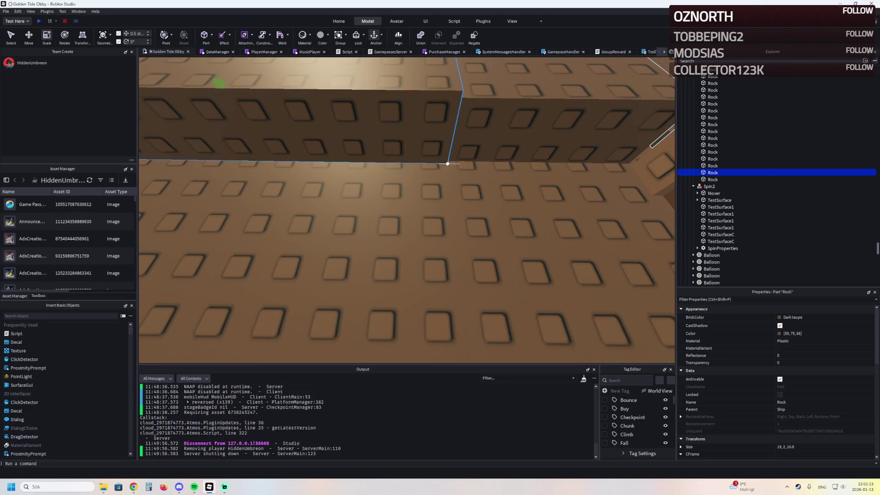
pyautogui.scroll(5, 446, 168)
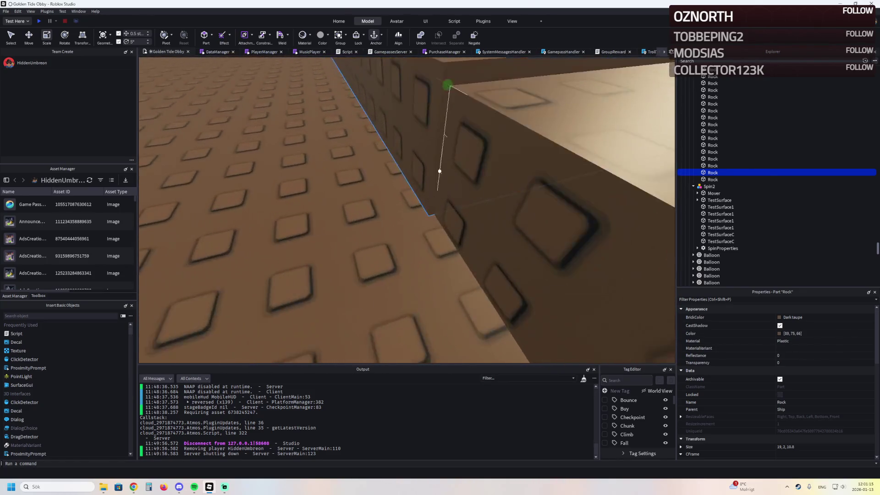
pyautogui.moveTo(482, 153); pyautogui.dragTo(476, 158)
pyautogui.scroll(-5, 476, 158)
pyautogui.hotkey('ctrl', '2')
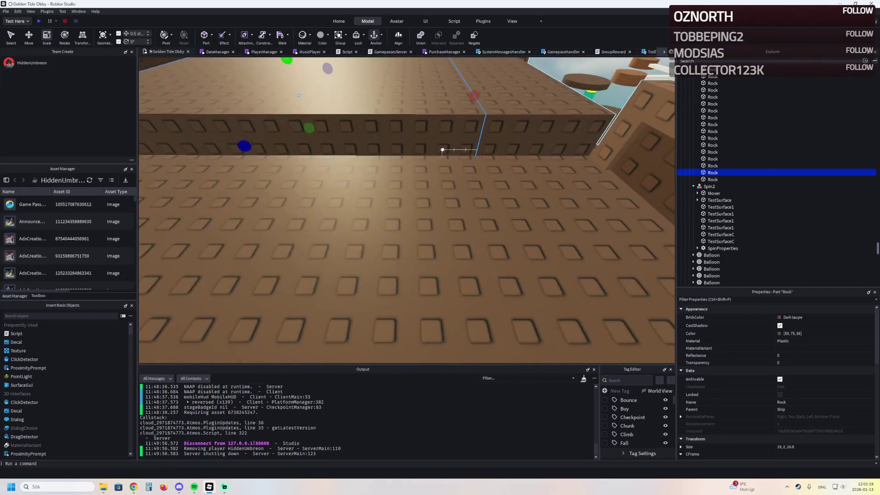
pyautogui.scroll(5, 407, 209)
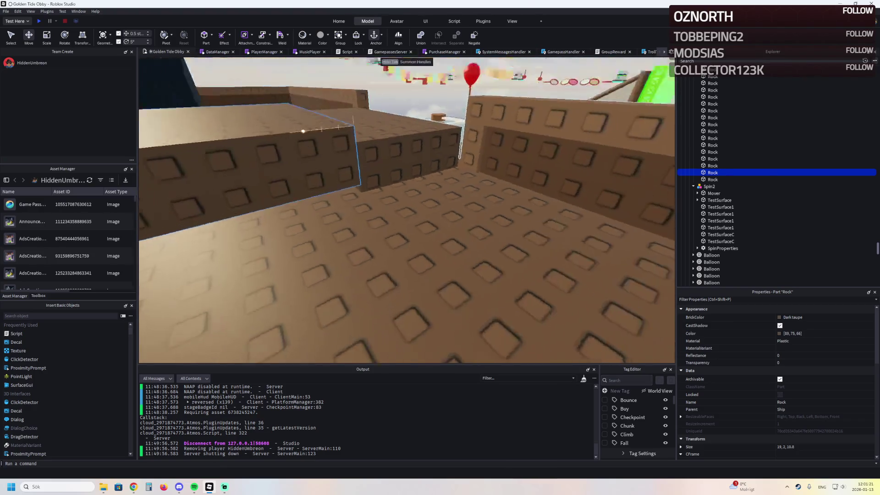
pyautogui.scroll(-5, 331, 136)
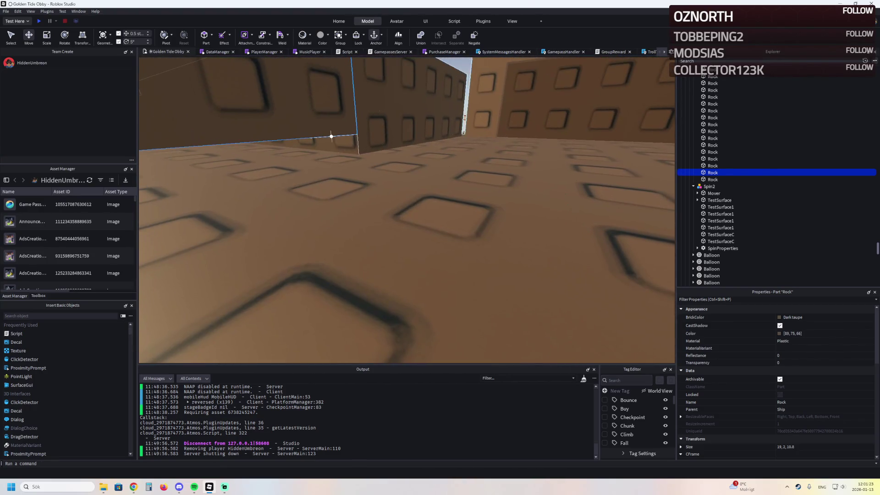
pyautogui.scroll(3, 360, 144)
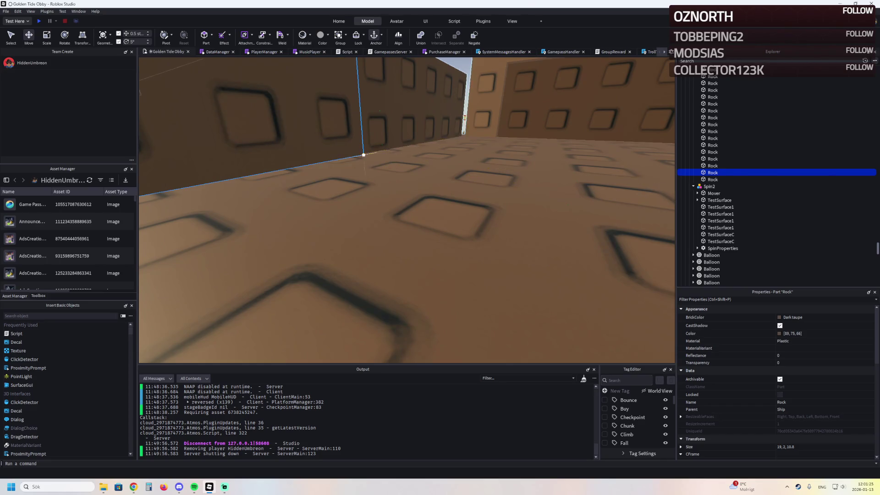
pyautogui.press('f')
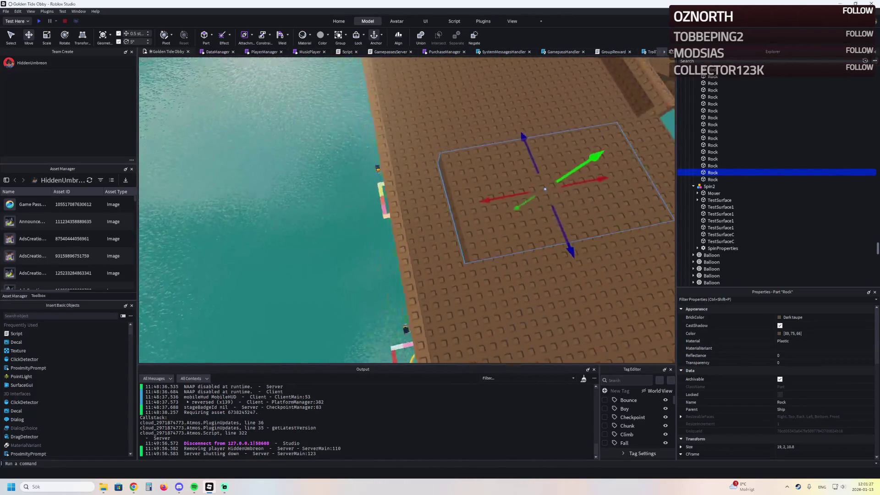
pyautogui.scroll(-5, 407, 209)
pyautogui.hotkey('ctrl', '3')
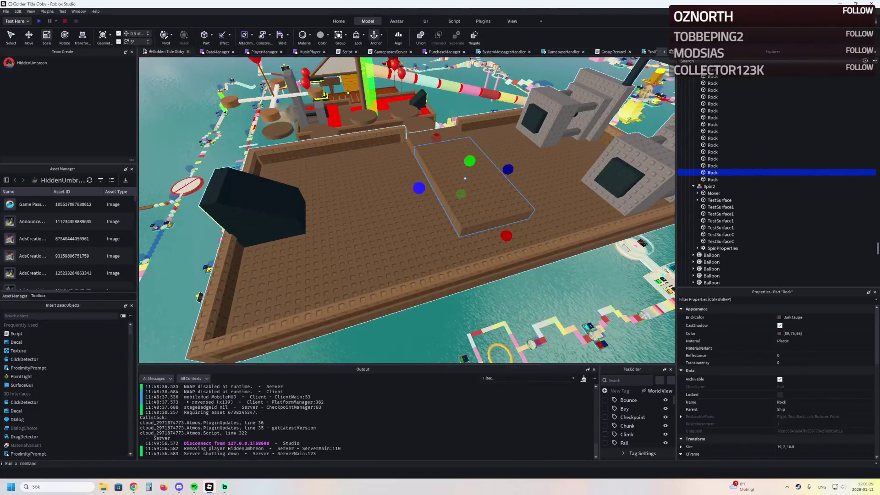
# Set the slab's Size to 19, 2, 25 in Properties, then stretch it to about 34
pyautogui.moveTo(419, 188); pyautogui.dragTo(320, 208)
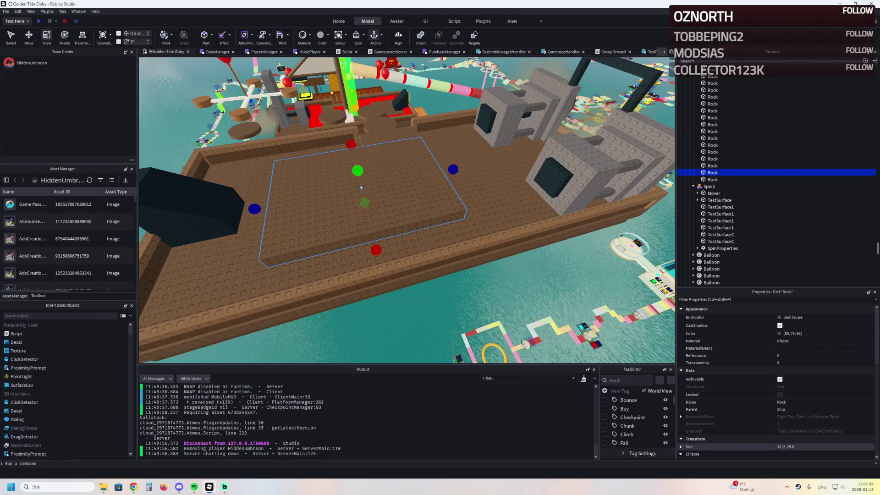
pyautogui.click(785, 447)
pyautogui.press('BackSpace')
pyautogui.press('BackSpace')
pyautogui.press('Return')
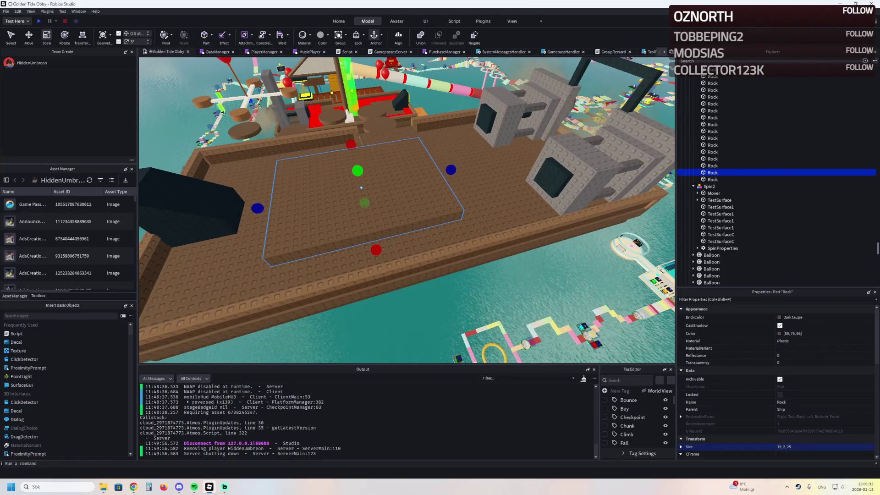
pyautogui.moveTo(409, 164)
pyautogui.mouseDown()
pyautogui.moveTo(399, 165)
pyautogui.moveTo(463, 165)
pyautogui.moveTo(442, 165)
pyautogui.mouseUp()
# Shift a small Rock block 15 studs and stretch another Rock piece to about 30.5
pyautogui.click(368, 116)
pyautogui.hotkey('ctrl', '2')
pyautogui.moveTo(403, 131)
pyautogui.mouseDown()
pyautogui.moveTo(474, 115)
pyautogui.moveTo(428, 96)
pyautogui.moveTo(440, 186)
pyautogui.moveTo(451, 197)
pyautogui.mouseUp()
pyautogui.click(275, 183)
pyautogui.hotkey('ctrl', '3')
pyautogui.moveTo(417, 158); pyautogui.dragTo(444, 154)
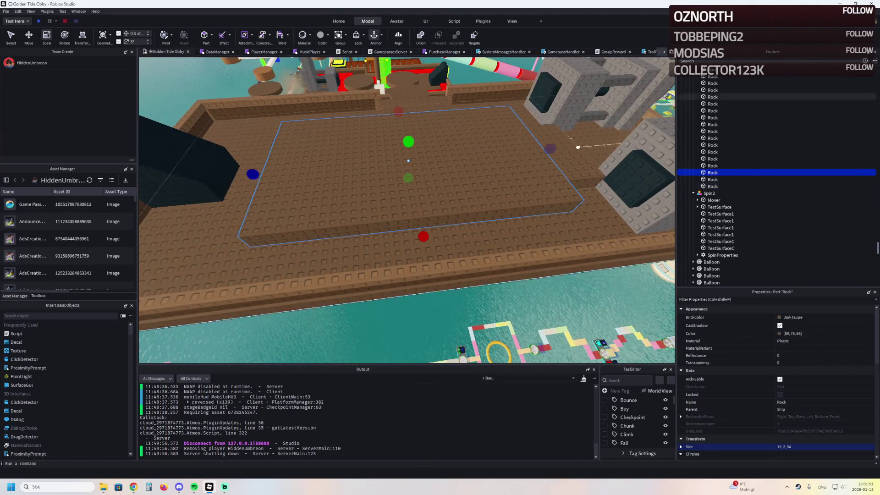
# Move another small Rock block 35.5 studs back and look down over it
pyautogui.click(569, 138)
pyautogui.hotkey('ctrl', '2')
pyautogui.moveTo(531, 158)
pyautogui.mouseDown()
pyautogui.moveTo(573, 177)
pyautogui.moveTo(451, 180)
pyautogui.moveTo(461, 227)
pyautogui.moveTo(413, 340)
pyautogui.moveTo(560, 166)
pyautogui.moveTo(471, 151)
pyautogui.moveTo(408, 320)
pyautogui.moveTo(433, 154)
pyautogui.mouseUp()
pyautogui.moveTo(436, 225)
pyautogui.mouseDown()
pyautogui.moveTo(410, 185)
pyautogui.moveTo(447, 161)
pyautogui.moveTo(403, 265)
pyautogui.moveTo(383, 157)
pyautogui.moveTo(322, 166)
pyautogui.moveTo(324, 137)
pyautogui.mouseUp()
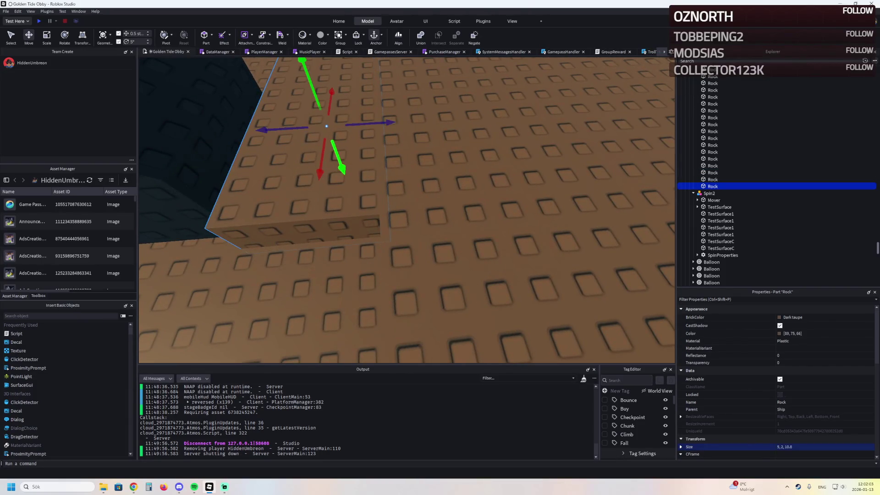
pyautogui.scroll(-5, 370, 170)
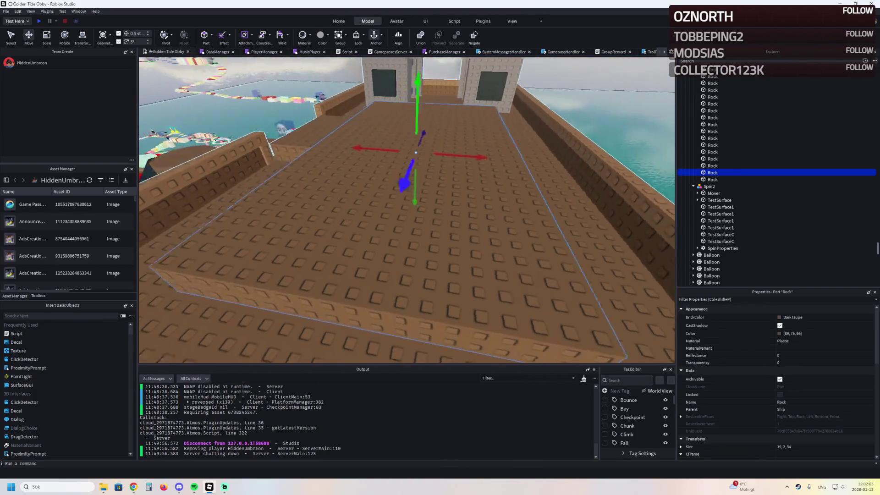
# Colour the slab Reddish brown darkened to RGB 90, 55, 34, then thin it to a 0.5-stud wall
pyautogui.click(783, 317)
pyautogui.click(766, 428)
pyautogui.click(771, 420)
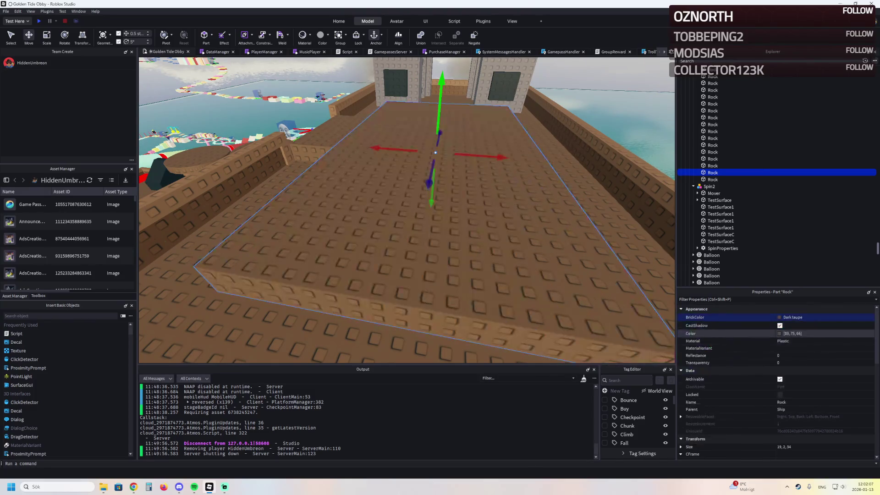
pyautogui.click(779, 333)
pyautogui.click(482, 303)
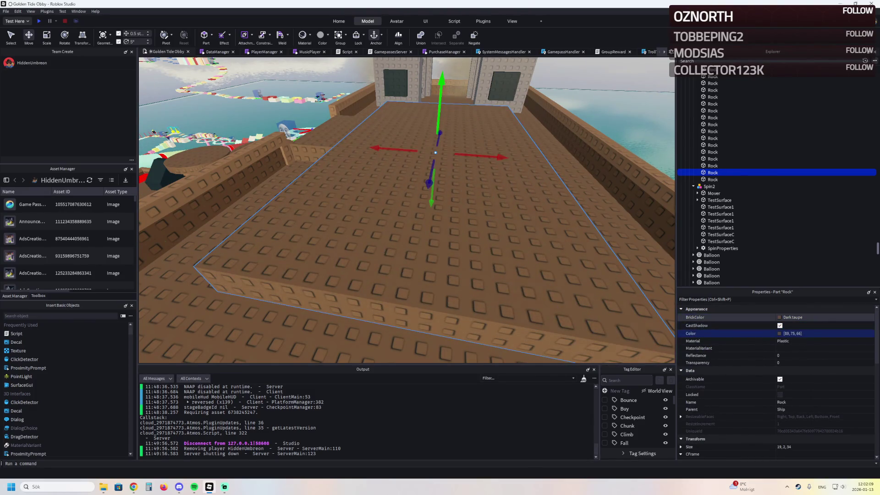
pyautogui.click(783, 317)
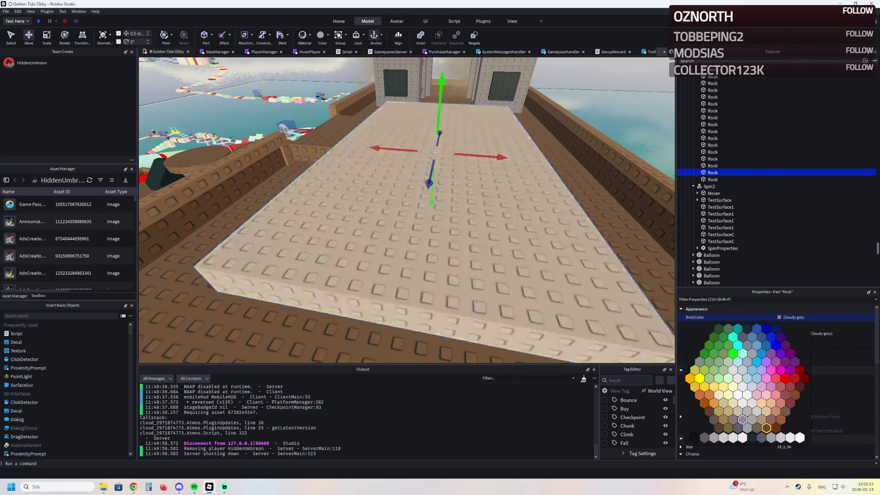
pyautogui.click(709, 411)
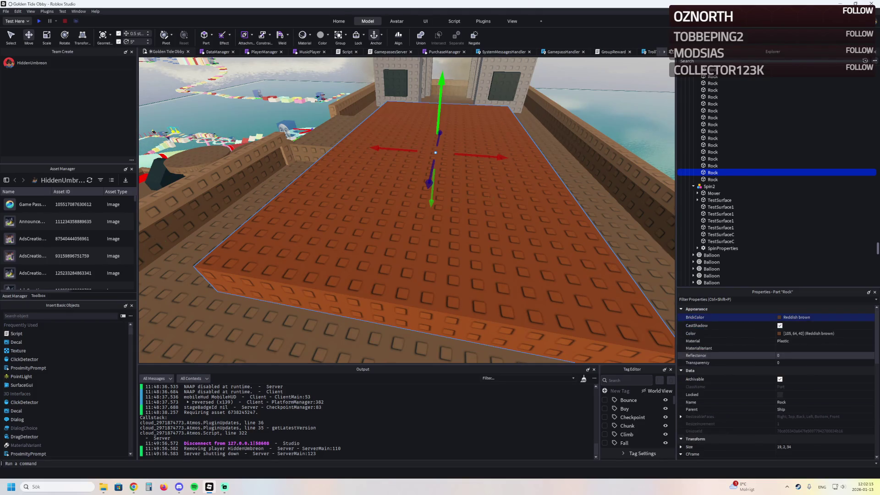
pyautogui.click(779, 333)
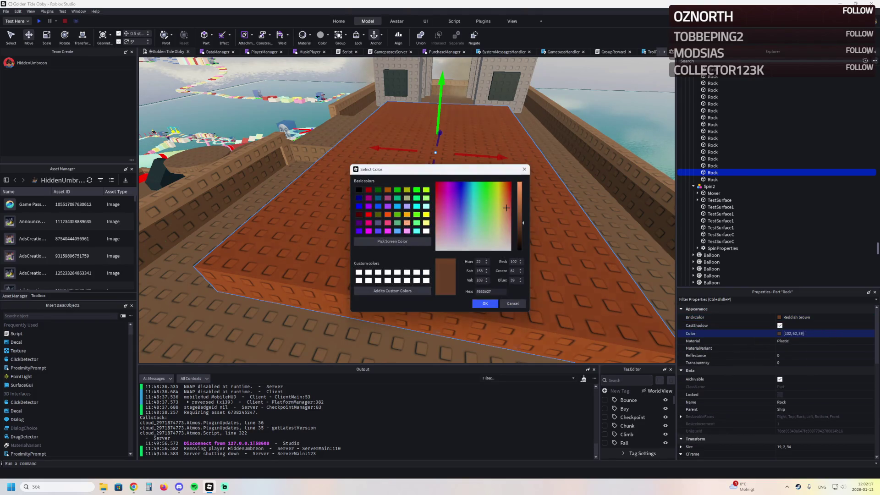
pyautogui.moveTo(519, 222); pyautogui.dragTo(520, 225)
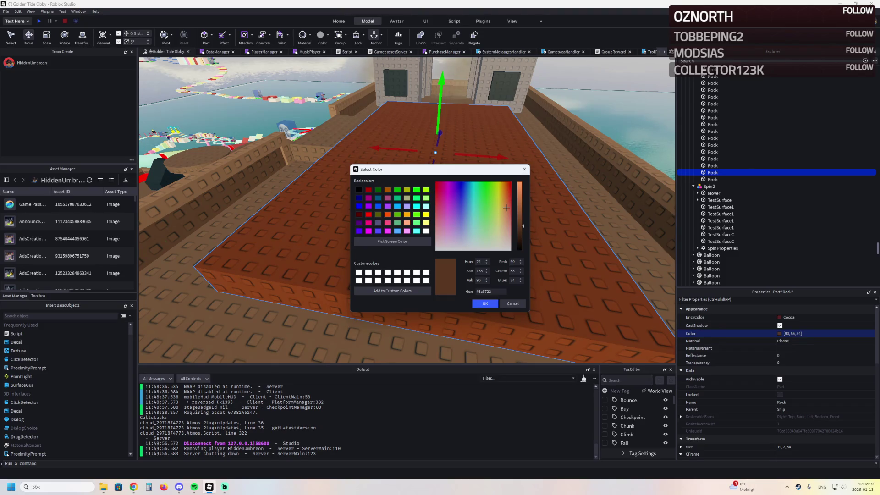
pyautogui.click(484, 304)
pyautogui.hotkey('ctrl', '3')
pyautogui.moveTo(577, 154)
pyautogui.mouseDown()
pyautogui.moveTo(411, 157)
pyautogui.moveTo(393, 80)
pyautogui.moveTo(393, 109)
pyautogui.moveTo(393, 18)
pyautogui.moveTo(392, 59)
pyautogui.mouseUp()
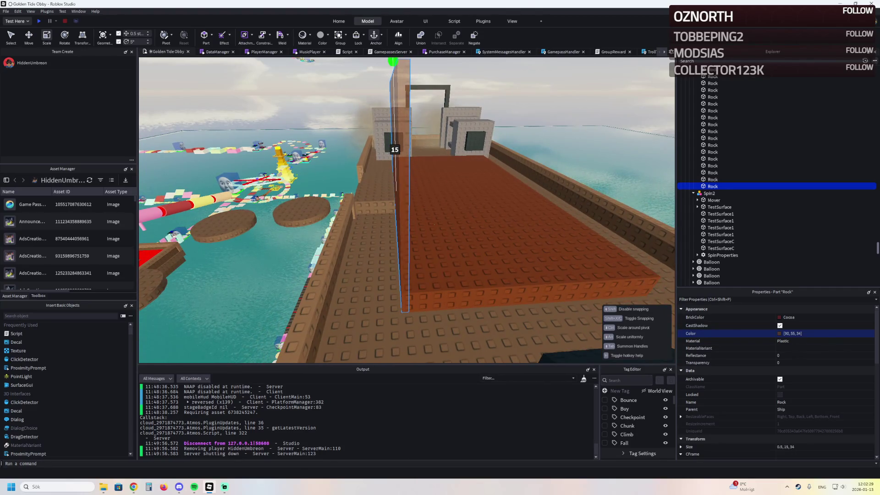
# Duplicate the wall and slide the copy 14.5 studs sideways as the opposite wall
pyautogui.hotkey('ctrl', '2')
pyautogui.hotkey('ctrl', 'd')
pyautogui.moveTo(384, 153)
pyautogui.mouseDown()
pyautogui.moveTo(404, 138)
pyautogui.moveTo(440, 137)
pyautogui.moveTo(413, 255)
pyautogui.moveTo(593, 338)
pyautogui.mouseUp()
# Add a copy rotated 90 degrees across the box's end, shortened to 18.5 studs
pyautogui.hotkey('ctrl', 'd')
pyautogui.hotkey('ctrl', 'r')
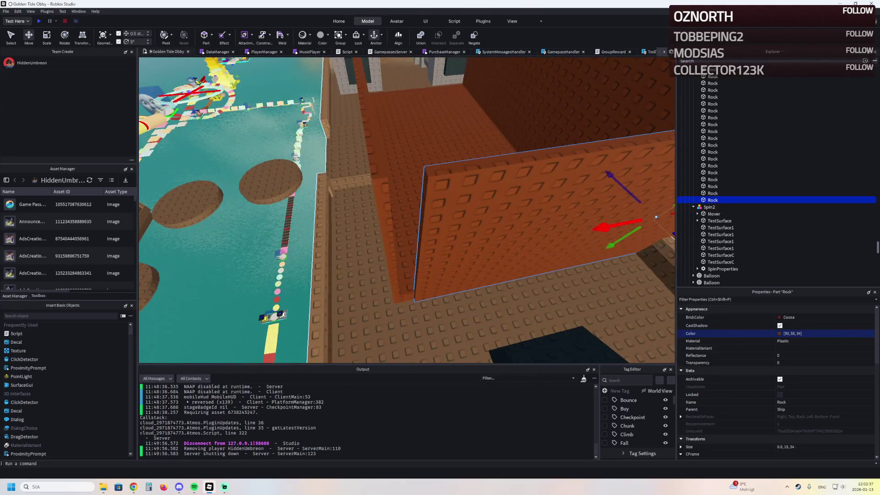
pyautogui.press('w')
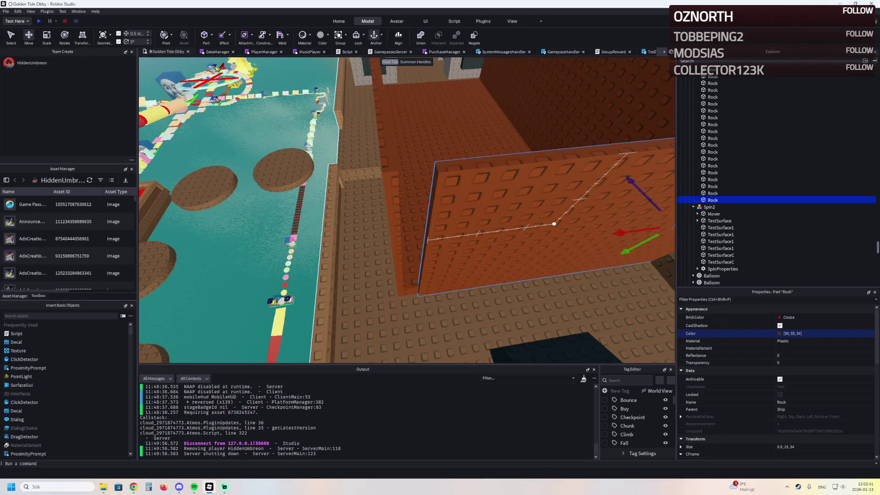
pyautogui.moveTo(554, 224)
pyautogui.mouseDown()
pyautogui.moveTo(612, 222)
pyautogui.moveTo(564, 235)
pyautogui.moveTo(414, 239)
pyautogui.moveTo(349, 260)
pyautogui.mouseUp()
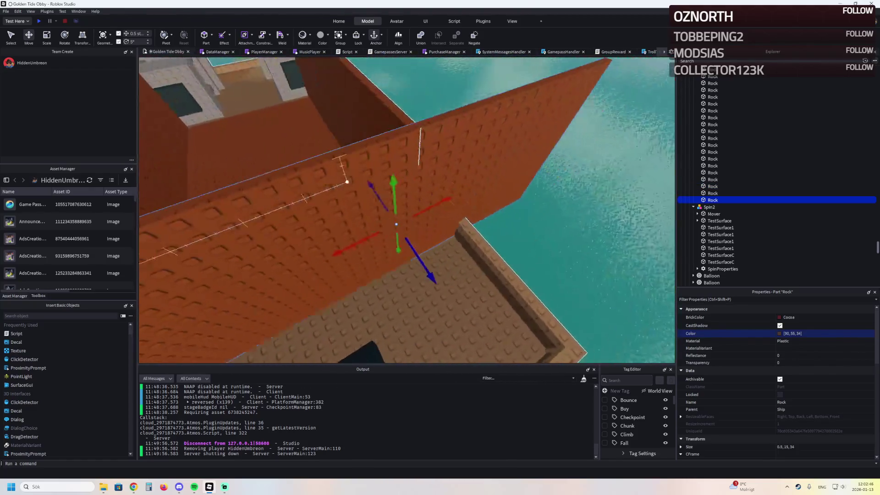
pyautogui.hotkey('ctrl', '3')
pyautogui.moveTo(554, 167)
pyautogui.mouseDown()
pyautogui.moveTo(465, 144)
pyautogui.moveTo(395, 217)
pyautogui.mouseUp()
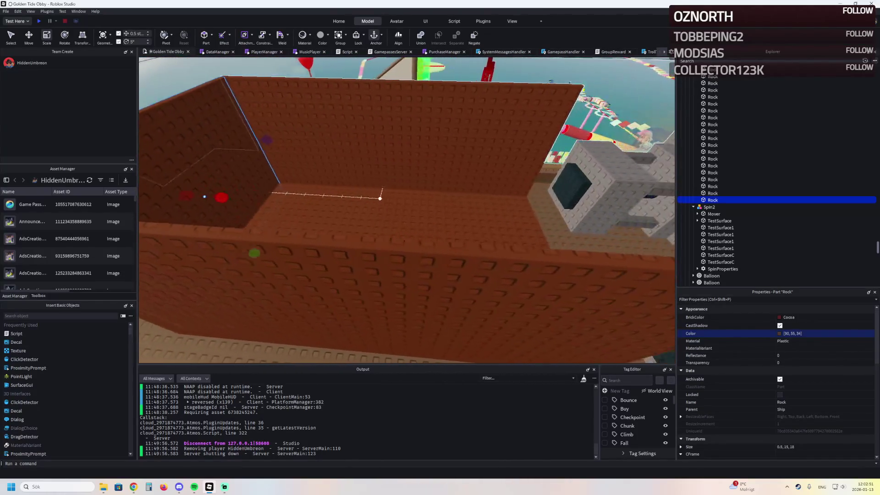
# Copy the end wall to the opposite end and delete the brown floor slab
pyautogui.hotkey('ctrl', '2')
pyautogui.hotkey('ctrl', 'd')
pyautogui.moveTo(226, 147)
pyautogui.mouseDown()
pyautogui.moveTo(245, 143)
pyautogui.moveTo(352, 233)
pyautogui.moveTo(427, 245)
pyautogui.mouseUp()
pyautogui.click(415, 257)
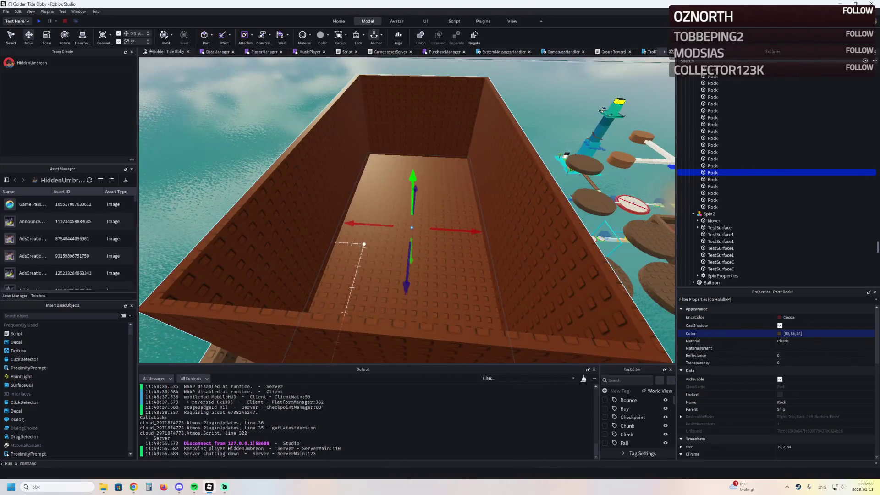
pyautogui.press('Delete')
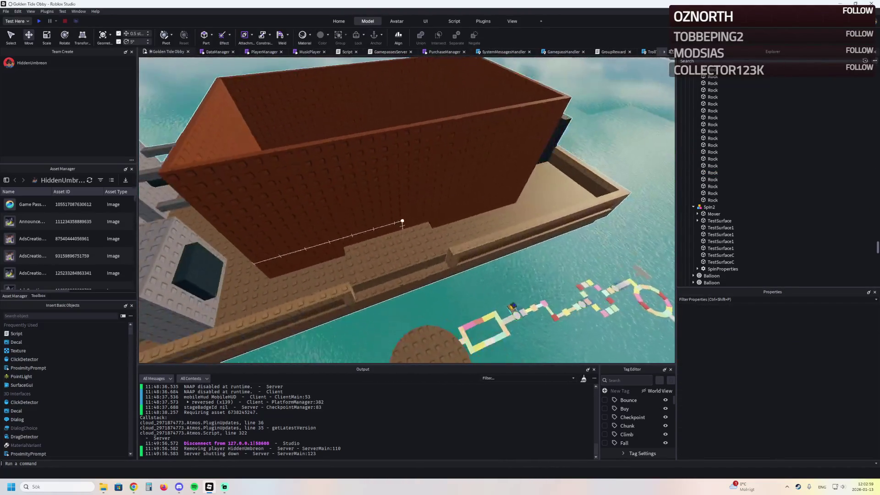
# Delete the small stray brick part near the box
pyautogui.click(403, 243)
pyautogui.press('Delete')
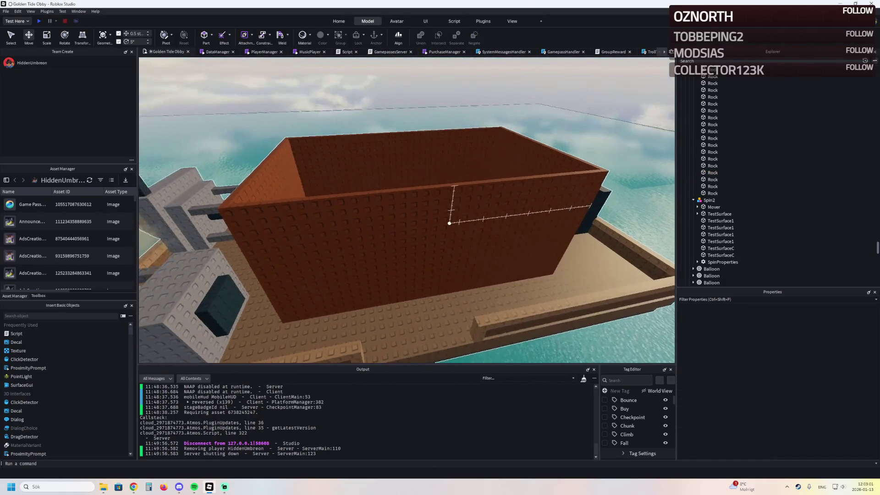
pyautogui.scroll(-10, 407, 209)
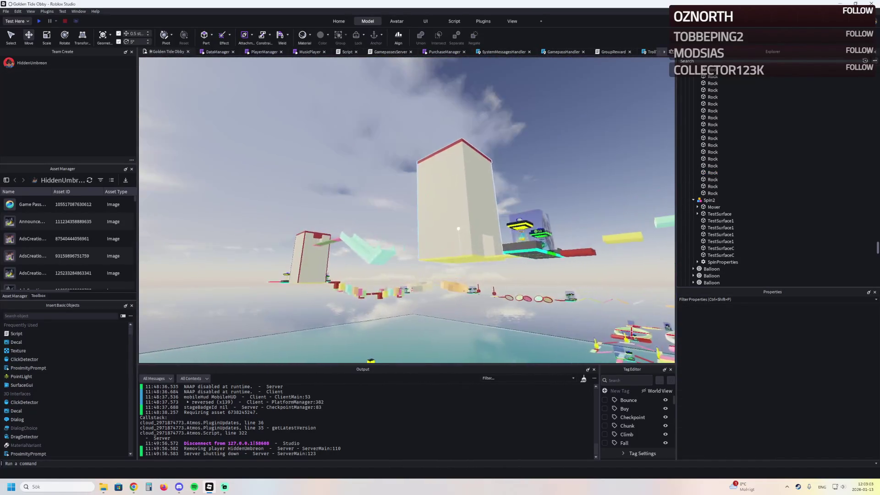
pyautogui.scroll(-5, 480, 233)
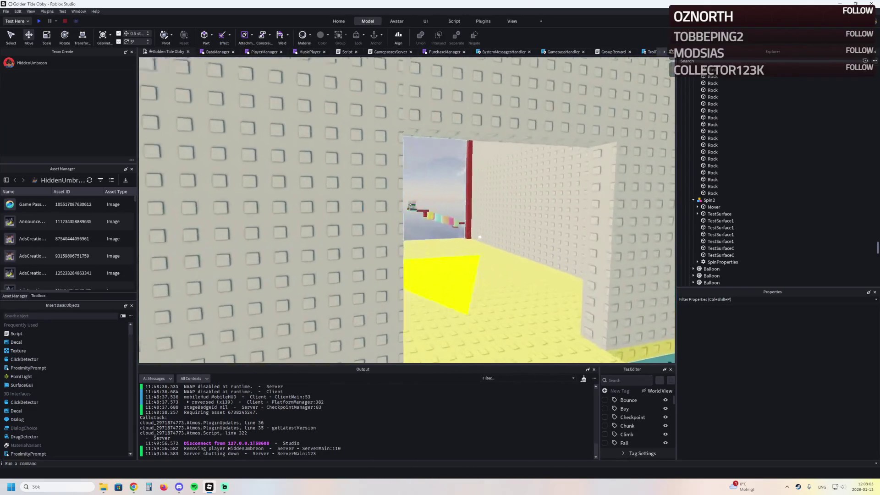
pyautogui.scroll(-10, 413, 226)
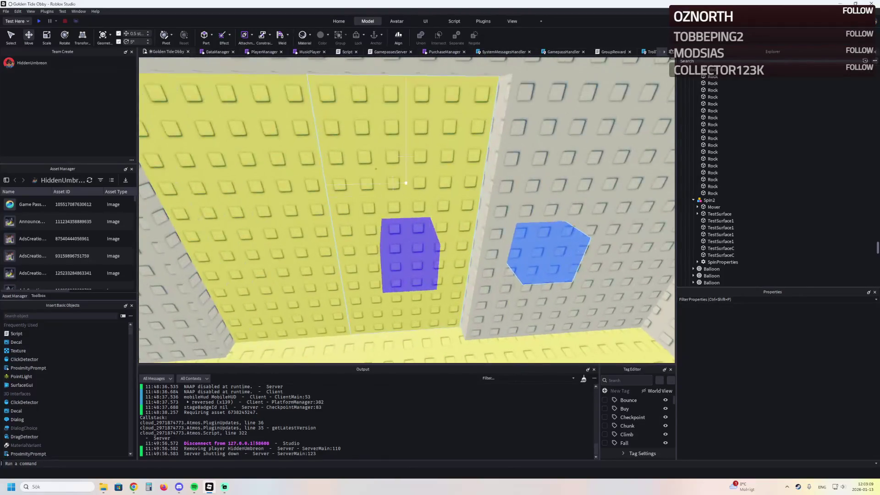
# Duplicate the yellow MovingPlatform_Right wall with its blue blocks and drag the copy against the brown box wall
pyautogui.click(405, 183)
pyautogui.hotkey('ctrl', 'd')
pyautogui.moveTo(405, 170); pyautogui.dragTo(372, 191)
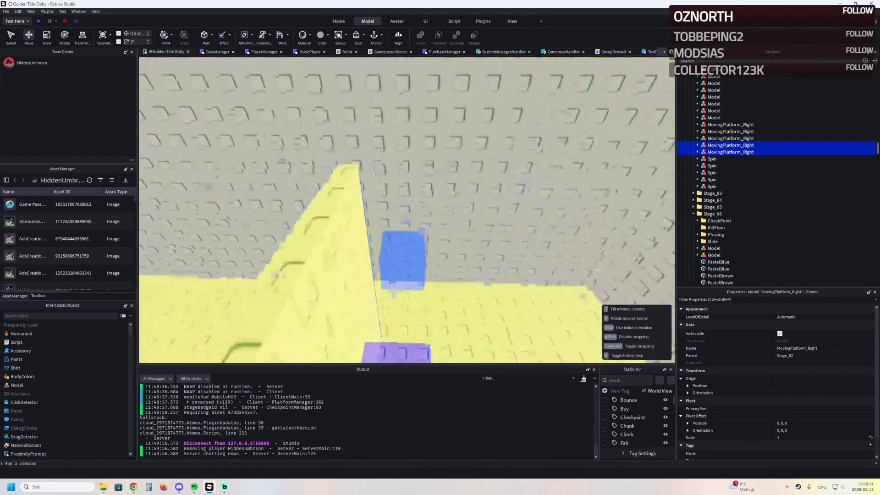
pyautogui.scroll(-10, 372, 192)
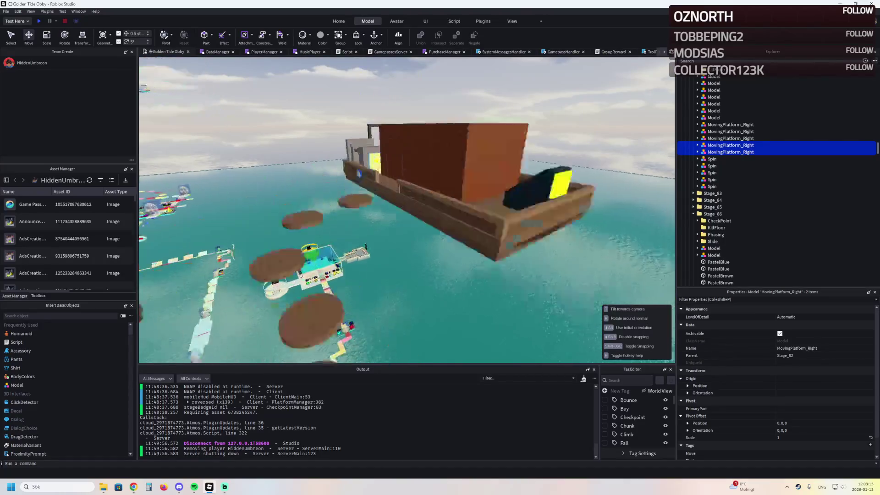
pyautogui.scroll(10, 372, 191)
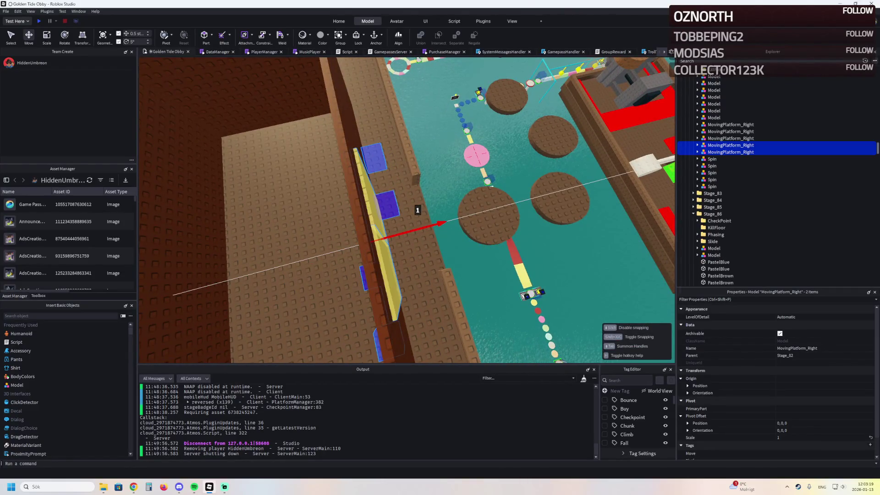
pyautogui.press('f')
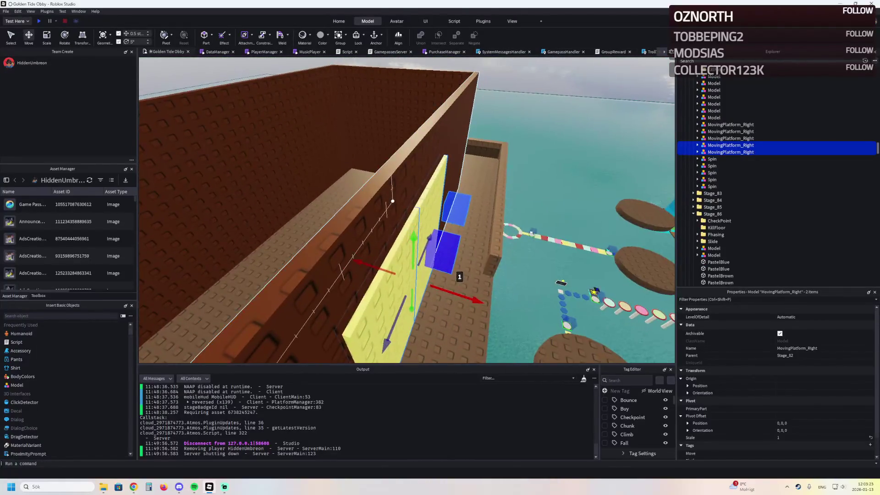
# Thicken three brown Rock wall sections from 0.5 to 1 stud
pyautogui.click(392, 199)
pyautogui.moveTo(385, 161); pyautogui.dragTo(235, 245)
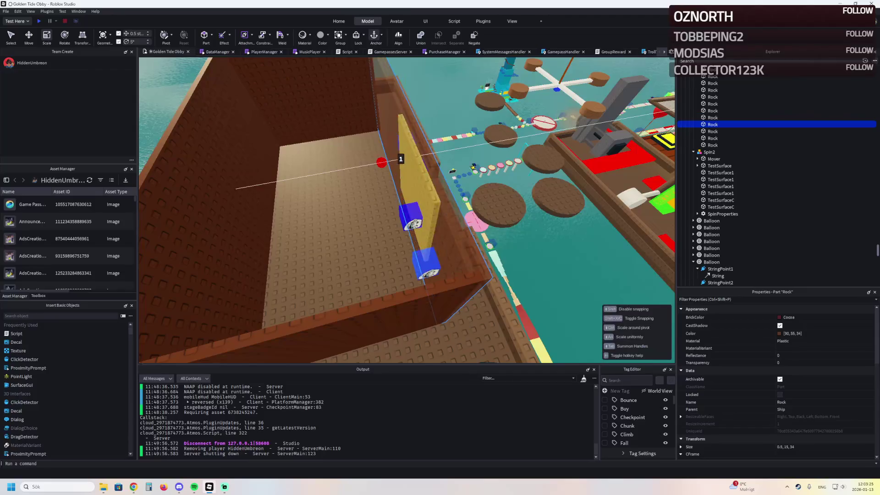
pyautogui.click(296, 179)
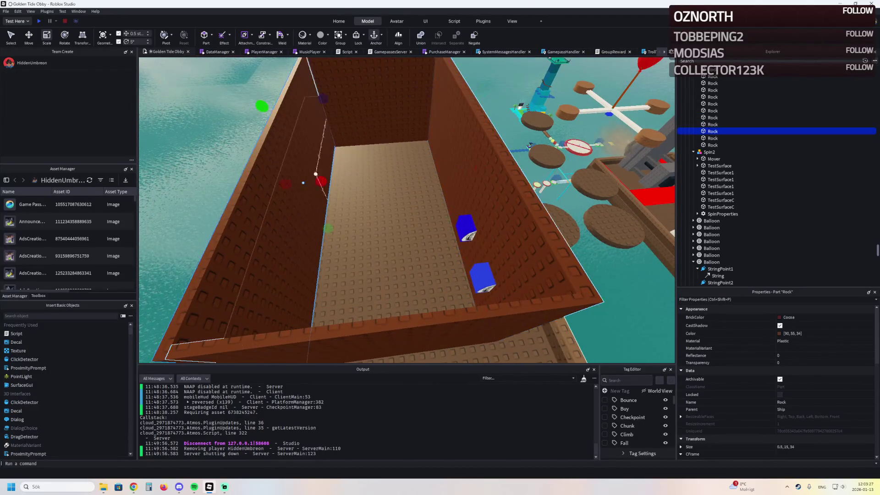
pyautogui.moveTo(303, 183); pyautogui.dragTo(276, 266)
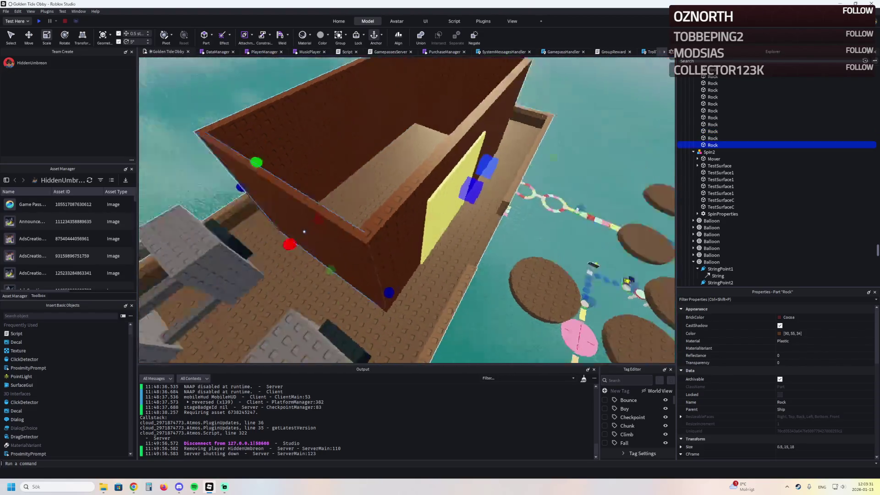
pyautogui.click(345, 207)
pyautogui.moveTo(359, 227)
pyautogui.mouseDown()
pyautogui.moveTo(431, 277)
pyautogui.moveTo(423, 270)
pyautogui.mouseUp()
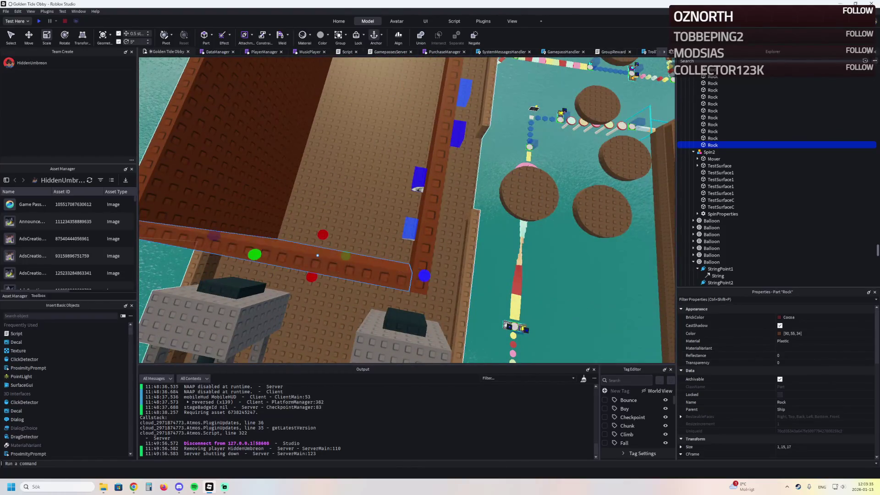
# Trim the shorter end wall to 1 × 15 × 17 and select the brown wall behind the platform
pyautogui.moveTo(370, 281); pyautogui.dragTo(376, 257)
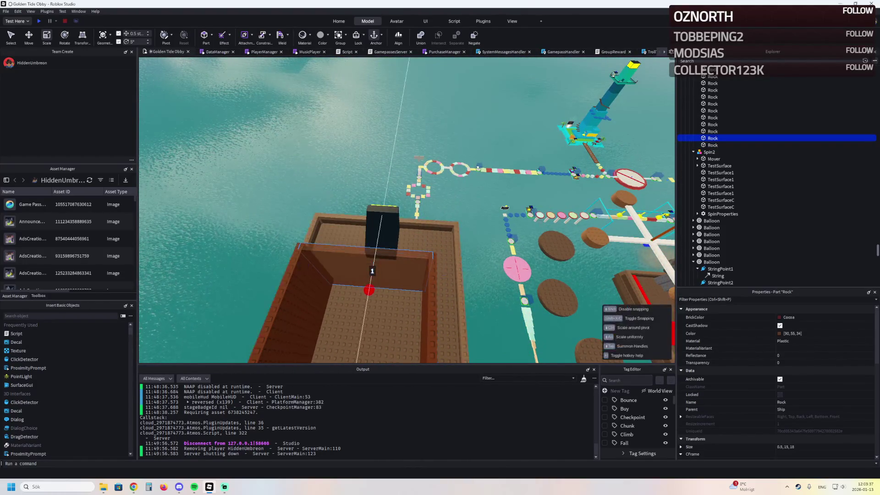
pyautogui.moveTo(444, 275)
pyautogui.mouseDown()
pyautogui.moveTo(447, 220)
pyautogui.moveTo(451, 276)
pyautogui.mouseUp()
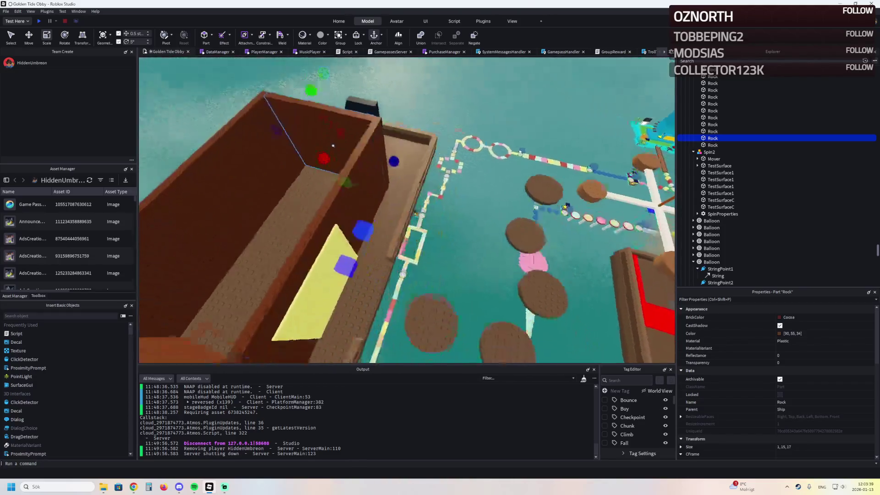
pyautogui.click(339, 197)
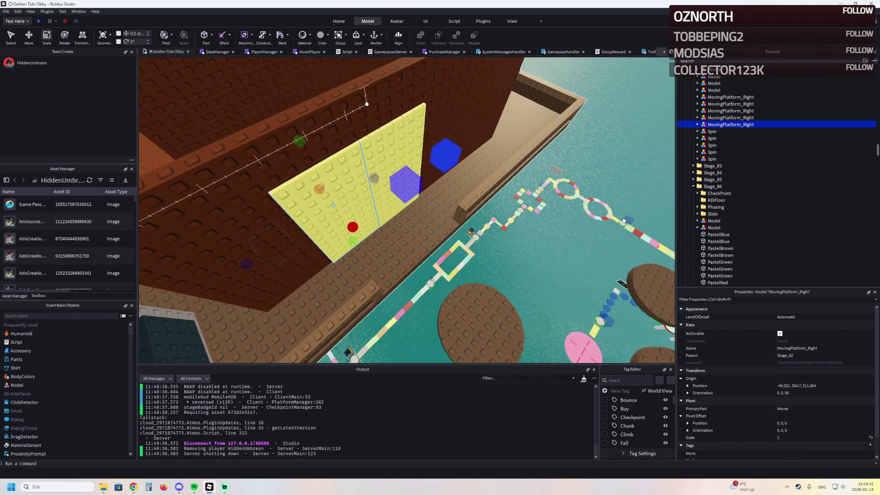
pyautogui.click(401, 156)
pyautogui.scroll(-3, 774, 426)
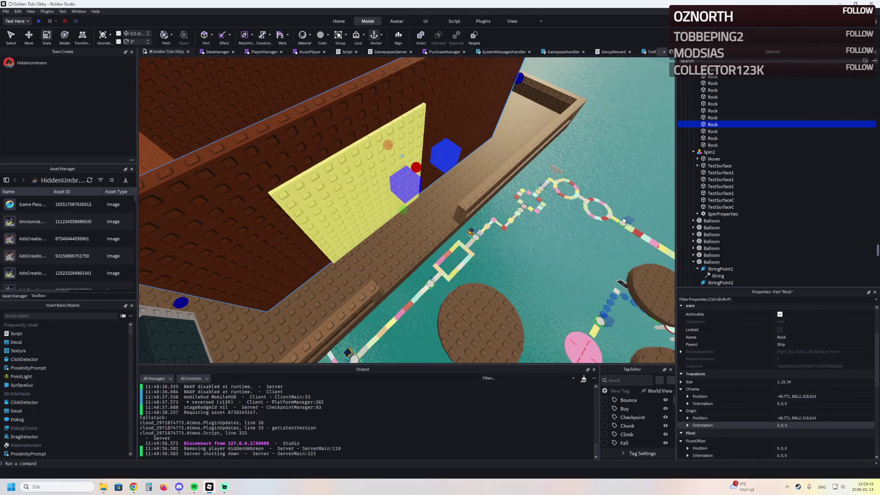
# Give TestSurface and MovingPlatform_Right a new Position that places them inside the box
pyautogui.click(366, 165)
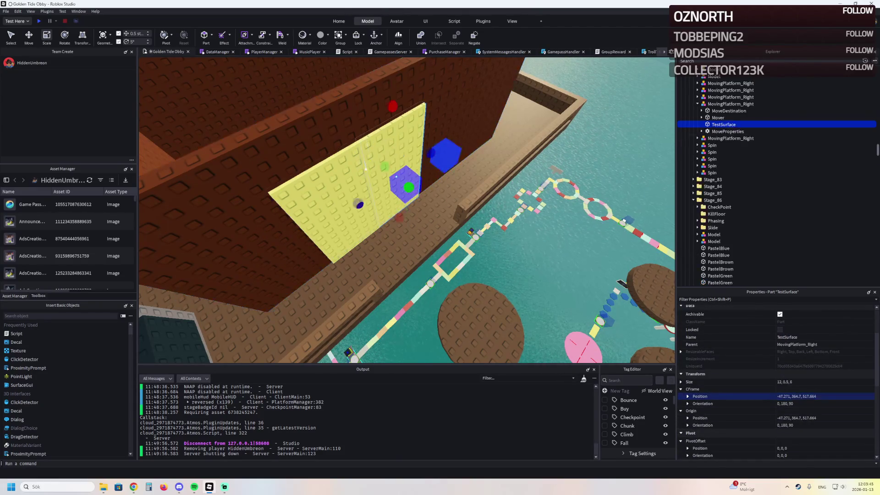
pyautogui.keyDown('ctrl'); pyautogui.click(730, 138); pyautogui.keyUp('ctrl')
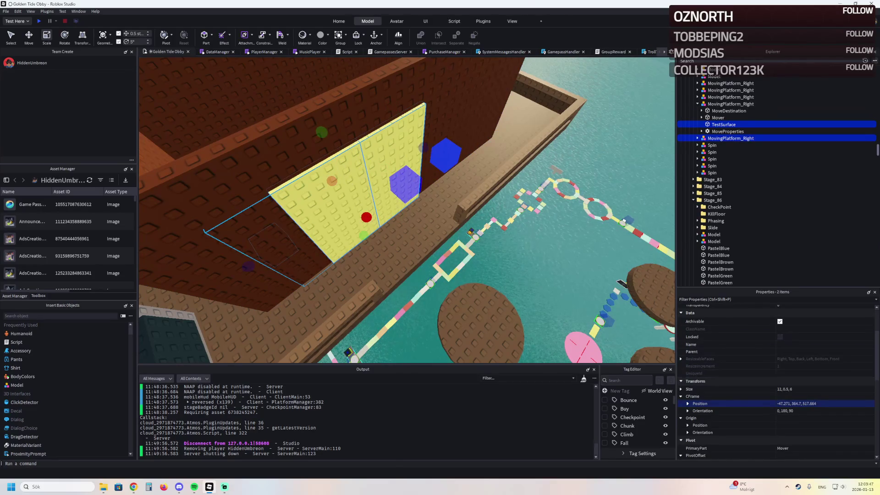
pyautogui.press('Return')
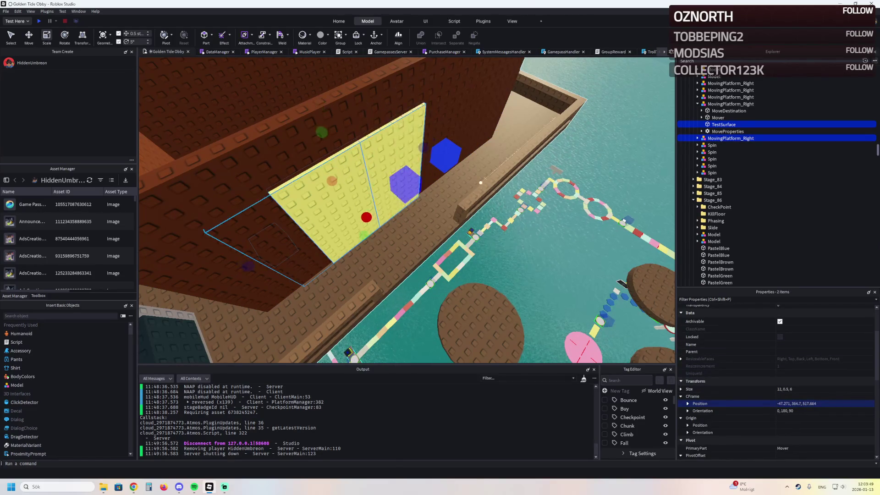
pyautogui.press('f')
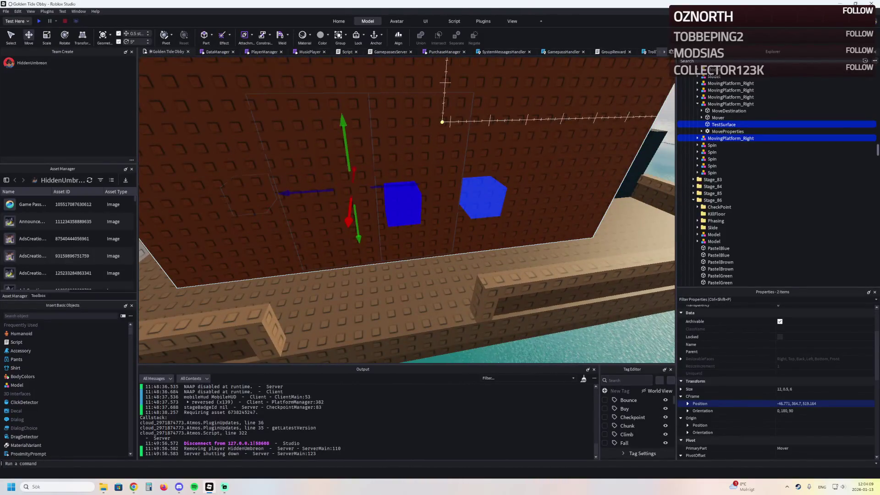
# Shorten the full-length brown Rock wall to 1 × 15 × 15.5 so the yellow panel shows
pyautogui.click(321, 137)
pyautogui.click(307, 164)
pyautogui.moveTo(412, 182)
pyautogui.mouseDown()
pyautogui.moveTo(458, 183)
pyautogui.moveTo(492, 147)
pyautogui.moveTo(501, 169)
pyautogui.mouseUp()
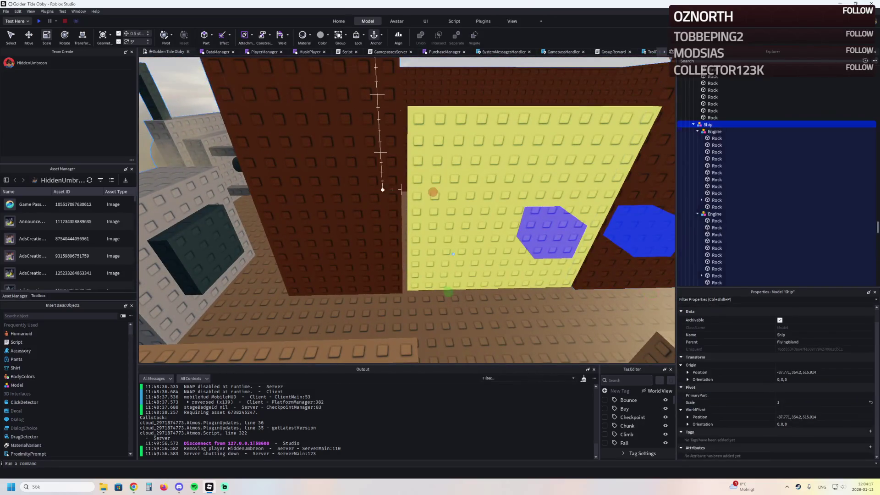
# Slide MovingPlatform_Right 0.4 studs sideways into the gap between the brown walls
pyautogui.click(320, 152)
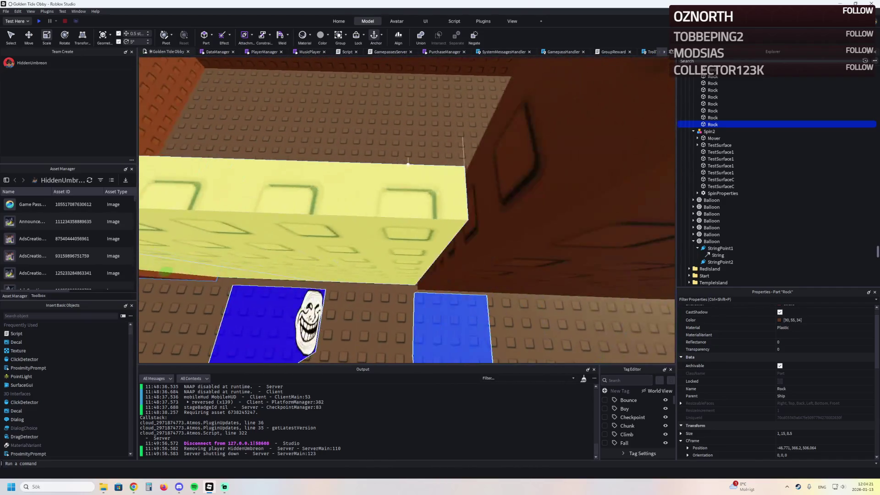
pyautogui.click(357, 258)
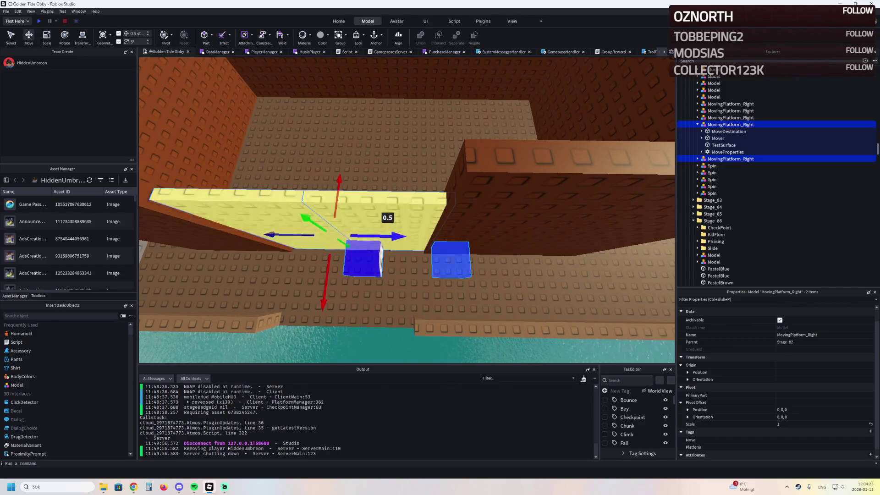
pyautogui.press('f')
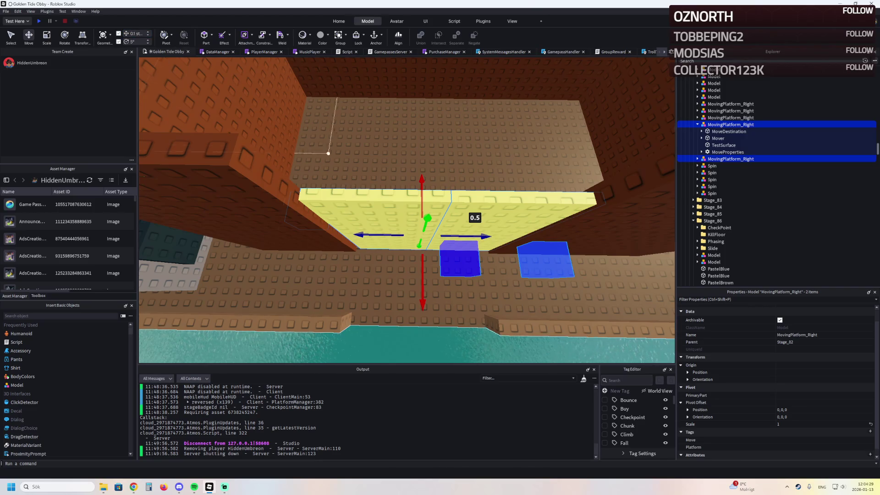
pyautogui.press('s')
pyautogui.moveTo(440, 198); pyautogui.dragTo(415, 219)
pyautogui.press('w')
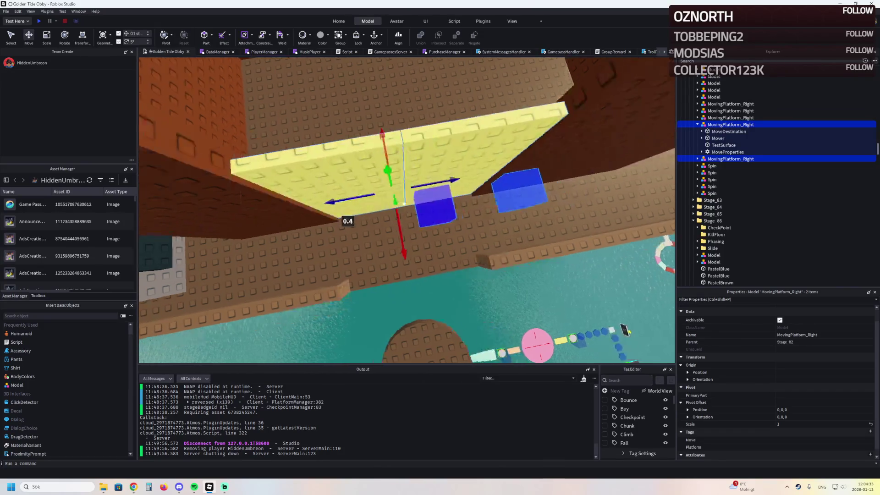
pyautogui.press('w')
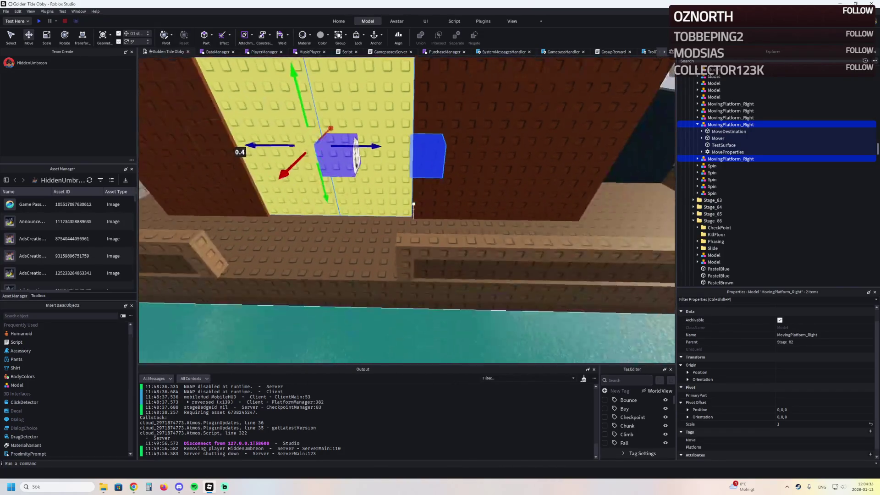
pyautogui.press('s')
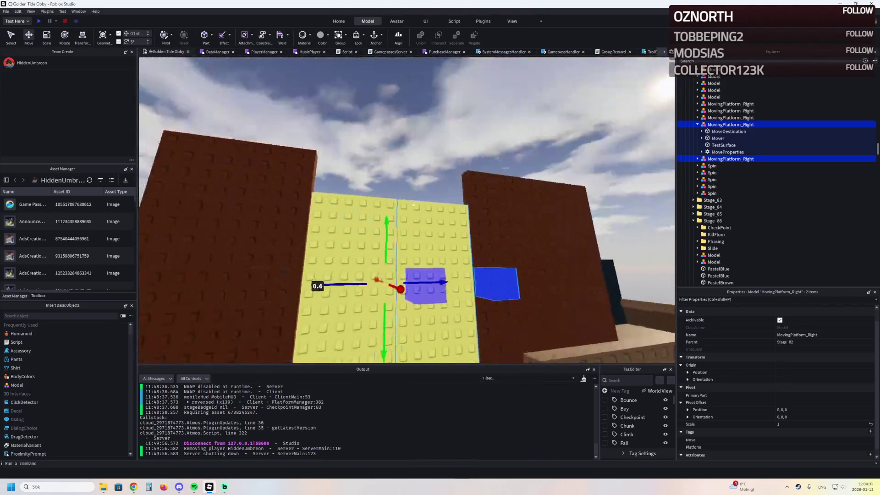
pyautogui.click(413, 200)
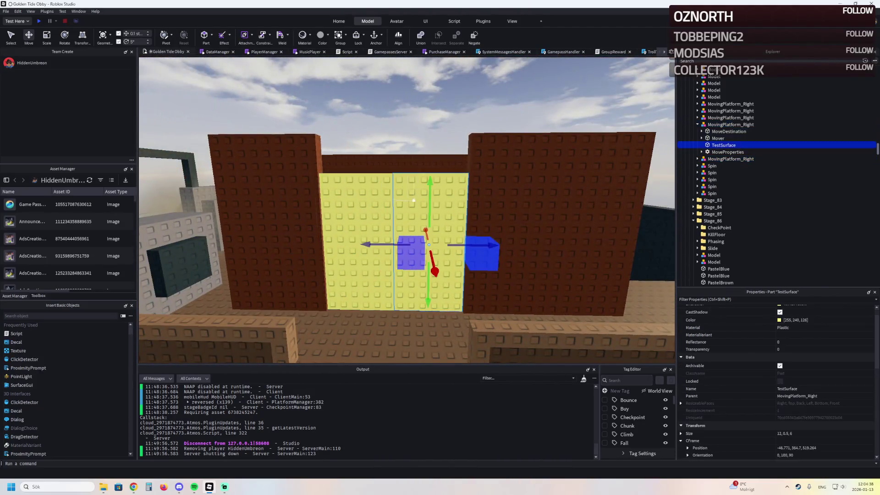
# Color both yellow TestSurface panels the same brown as the walls
pyautogui.click(547, 228)
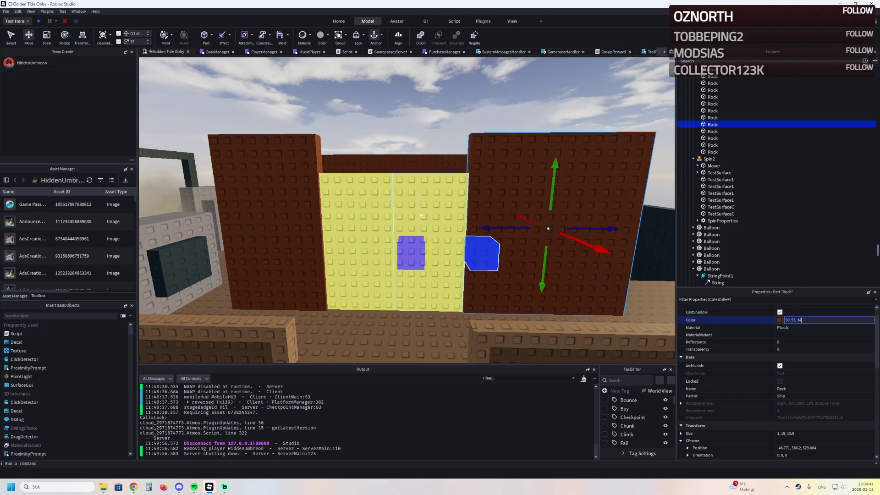
pyautogui.click(420, 215)
pyautogui.keyDown('ctrl'); pyautogui.click(357, 206); pyautogui.keyUp('ctrl')
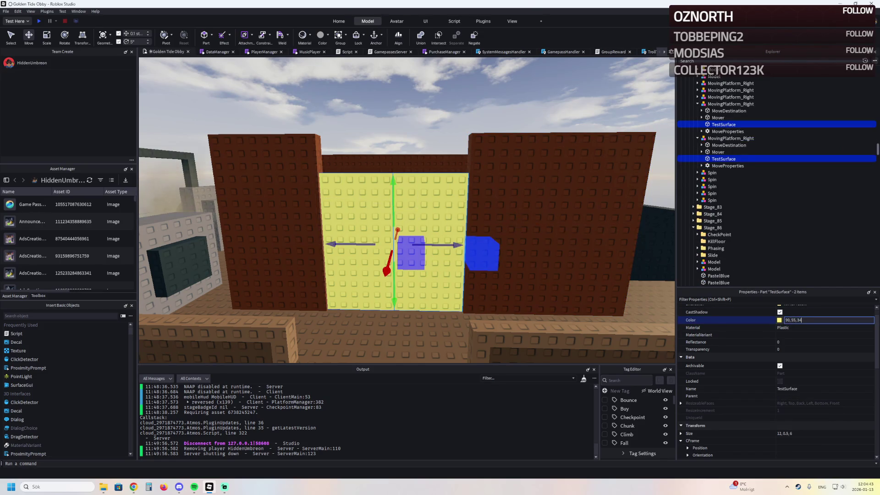
pyautogui.click(779, 320)
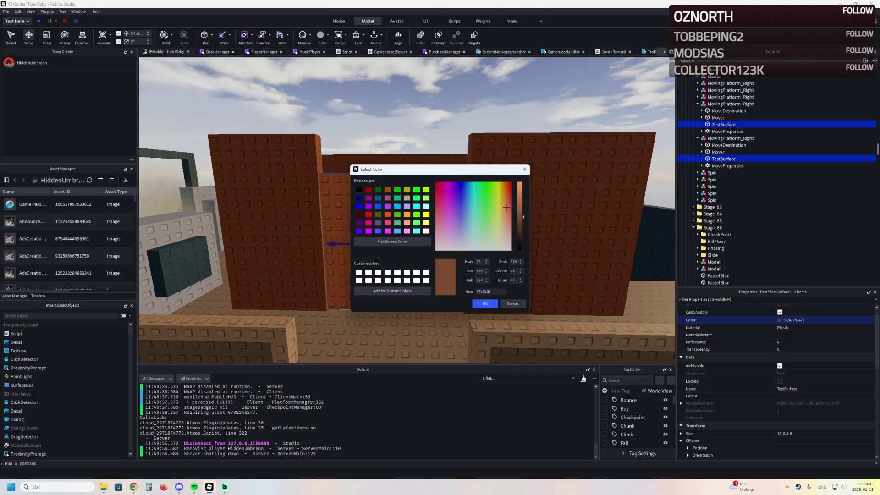
pyautogui.click(512, 303)
# Shorten the right brown Rock wall to 13.8 studs with the Scale tool
pyautogui.click(524, 187)
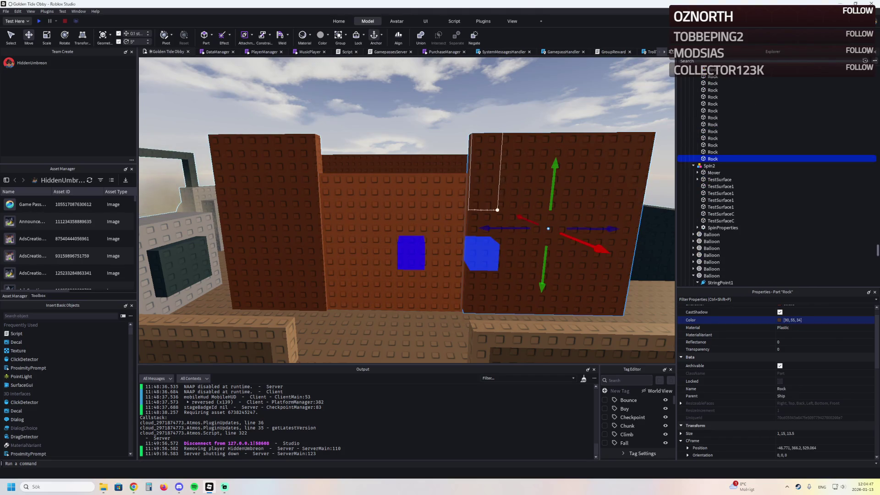
pyautogui.hotkey('ctrl', '3')
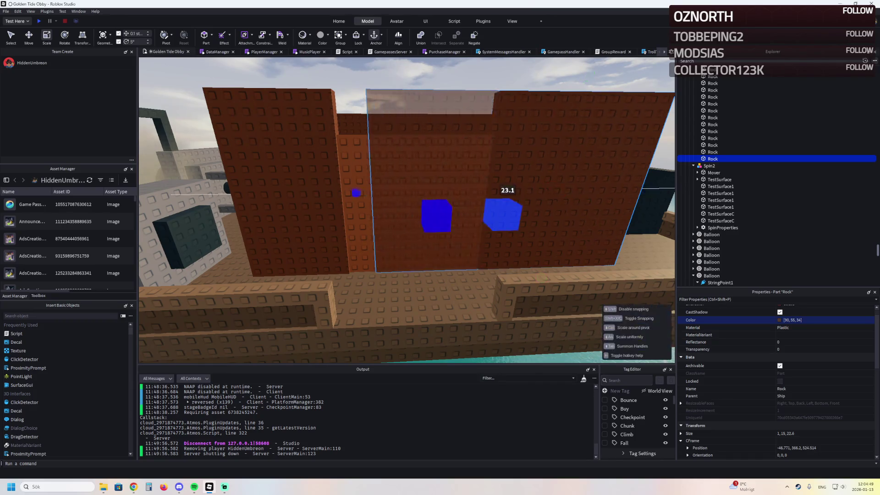
pyautogui.press('d')
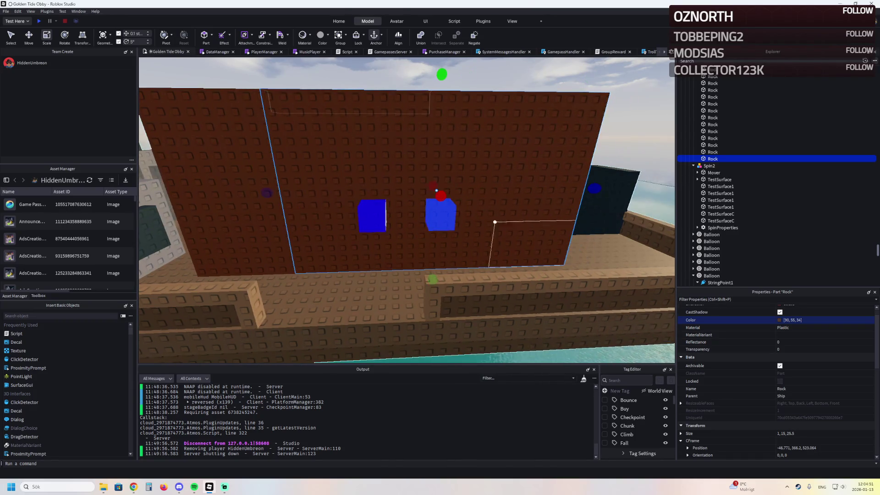
pyautogui.moveTo(578, 184)
pyautogui.mouseDown()
pyautogui.moveTo(436, 189)
pyautogui.moveTo(338, 242)
pyautogui.moveTo(308, 186)
pyautogui.mouseUp()
pyautogui.press('q')
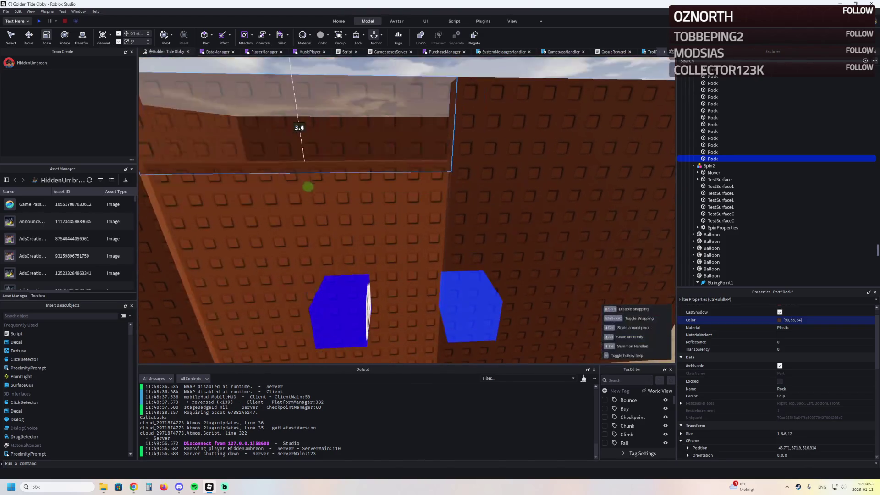
pyautogui.press('s')
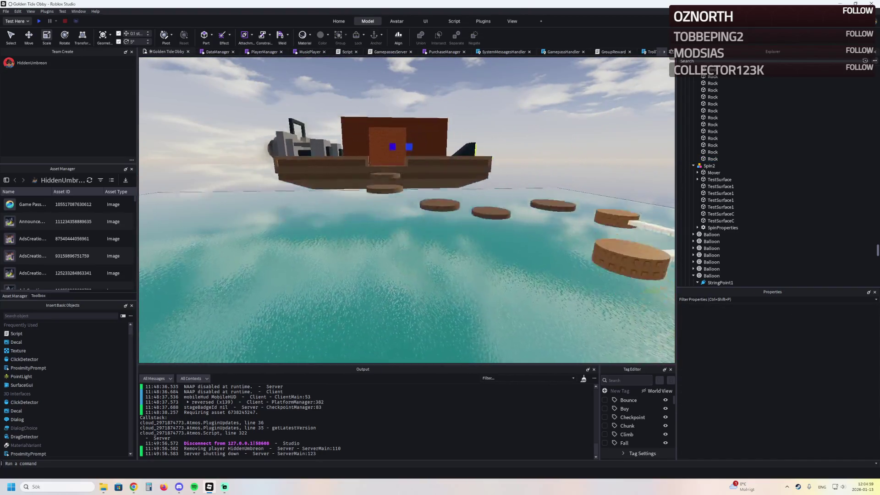
# Fly the camera over the ship to inspect the brown box around the blue cubes
pyautogui.press('w')
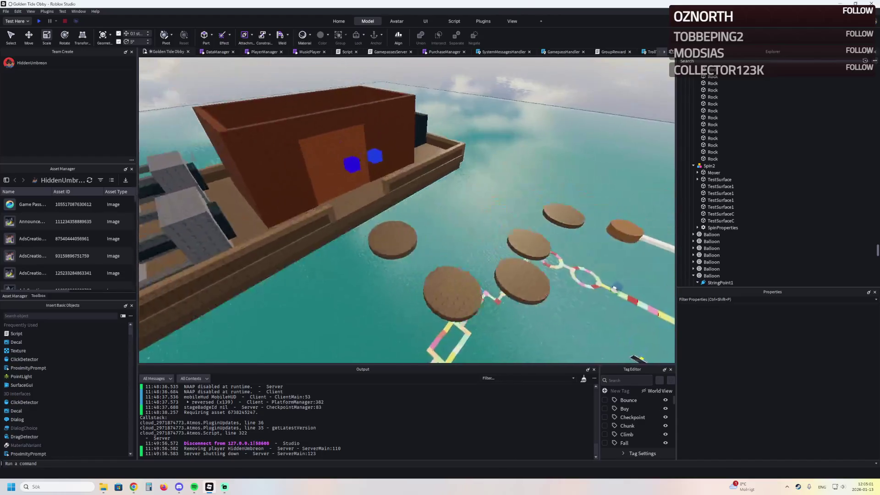
pyautogui.press('w')
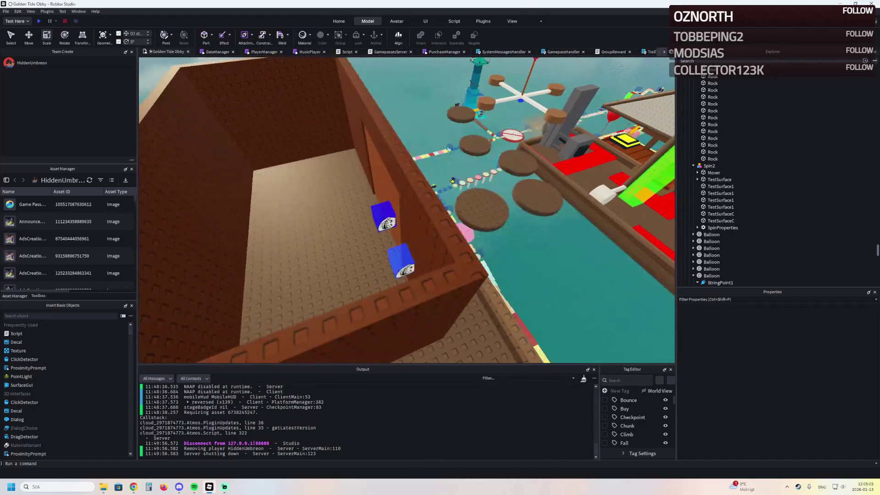
pyautogui.press('s')
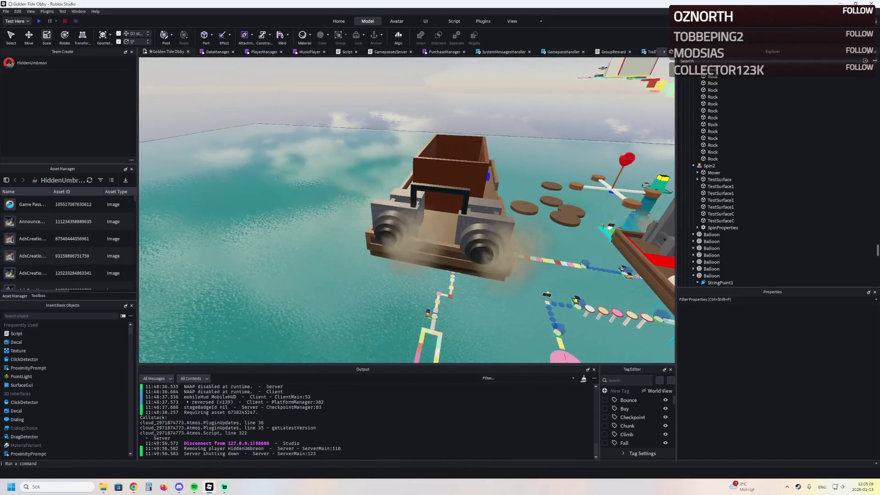
pyautogui.press('w')
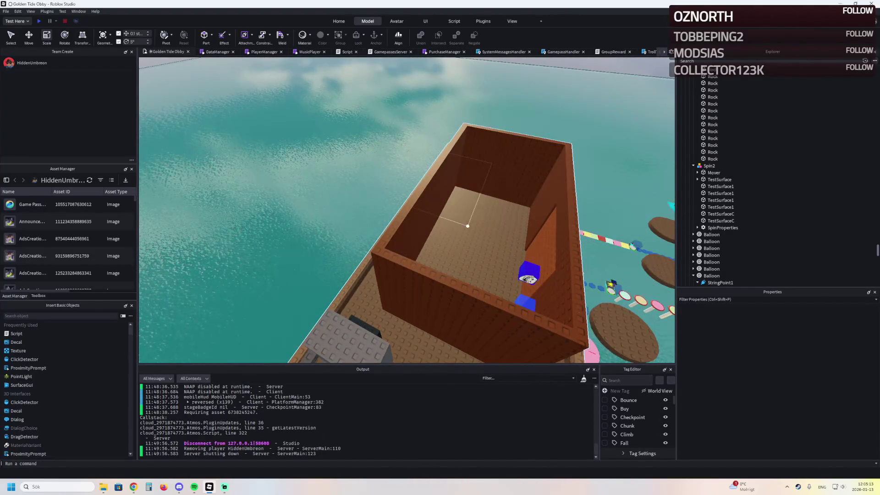
pyautogui.press('s')
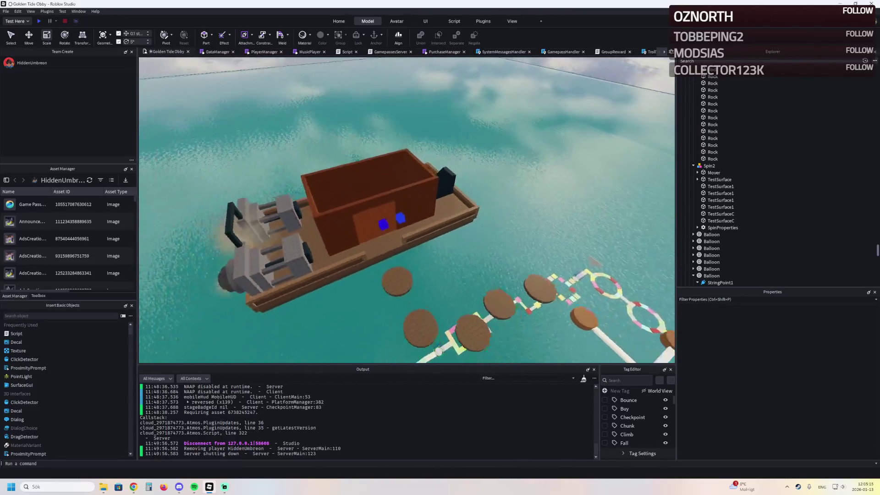
pyautogui.press('w')
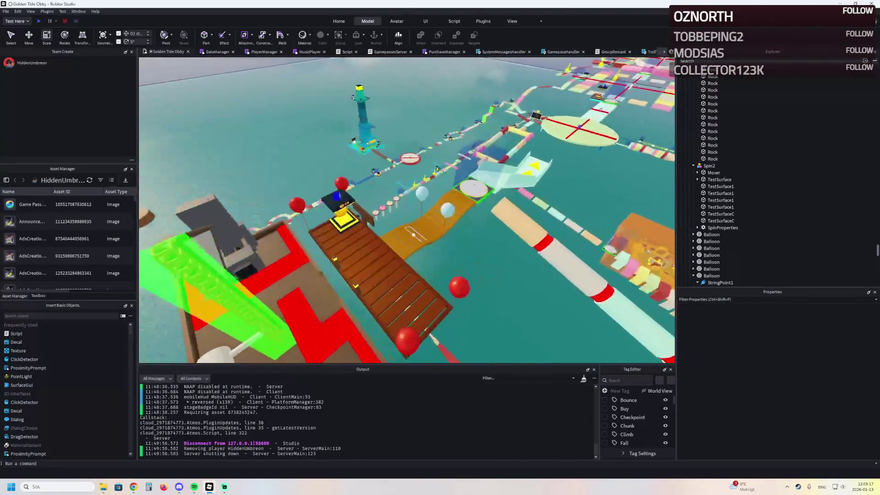
pyautogui.press('w')
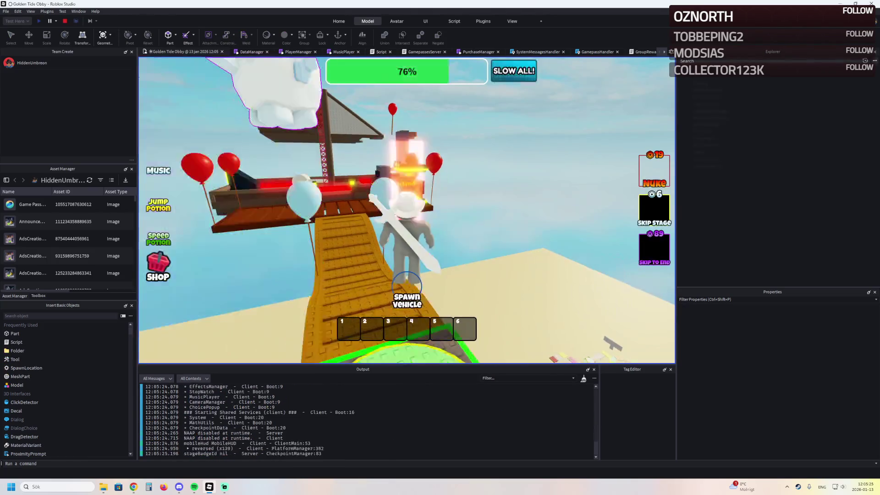
# Run the avatar across the round wooden platforms and up the brick corridor onto the grey stone platform
pyautogui.press('w')
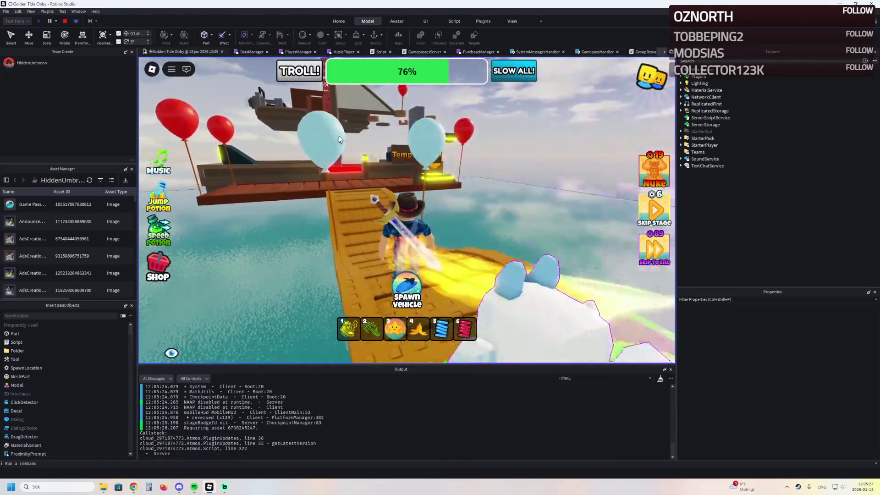
pyautogui.press('w')
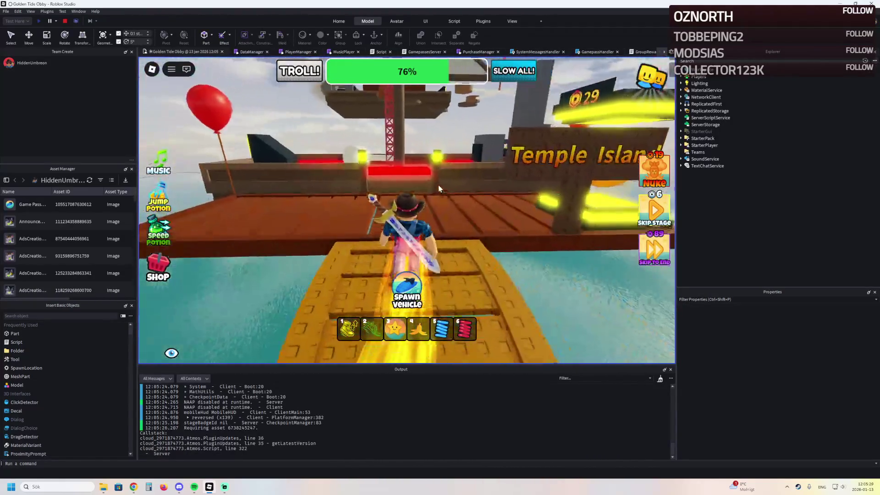
pyautogui.press('w')
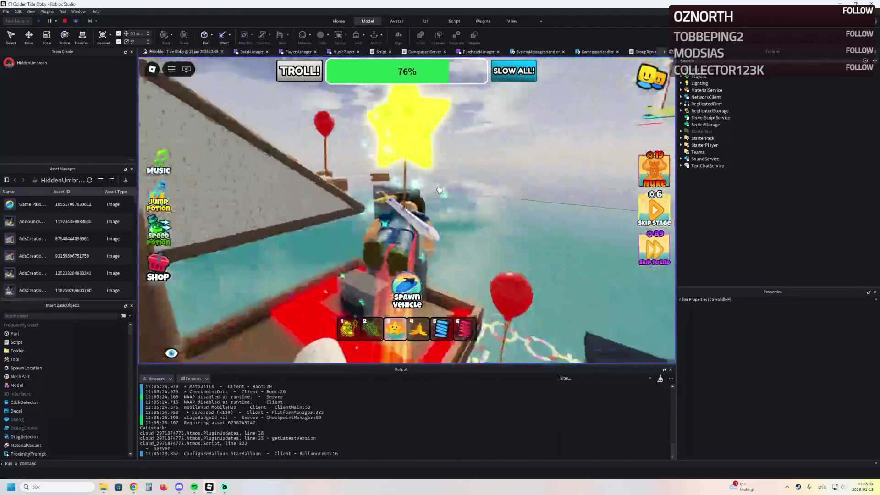
pyautogui.press('w')
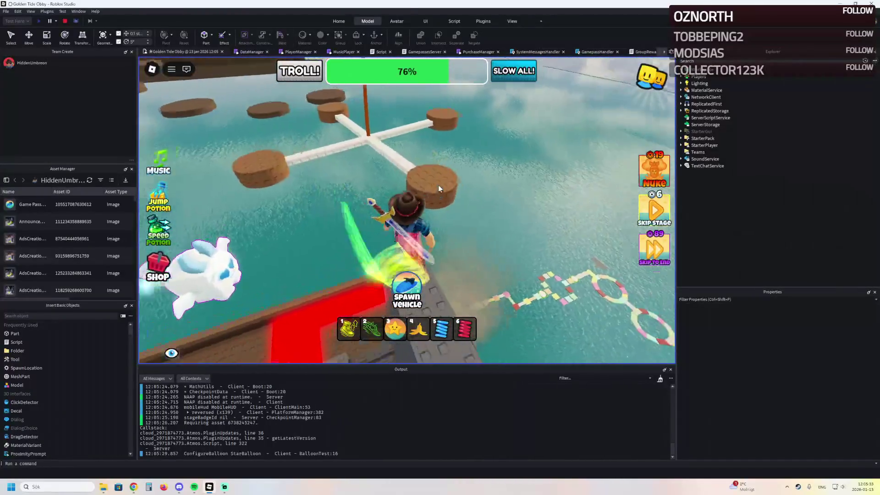
pyautogui.press('w')
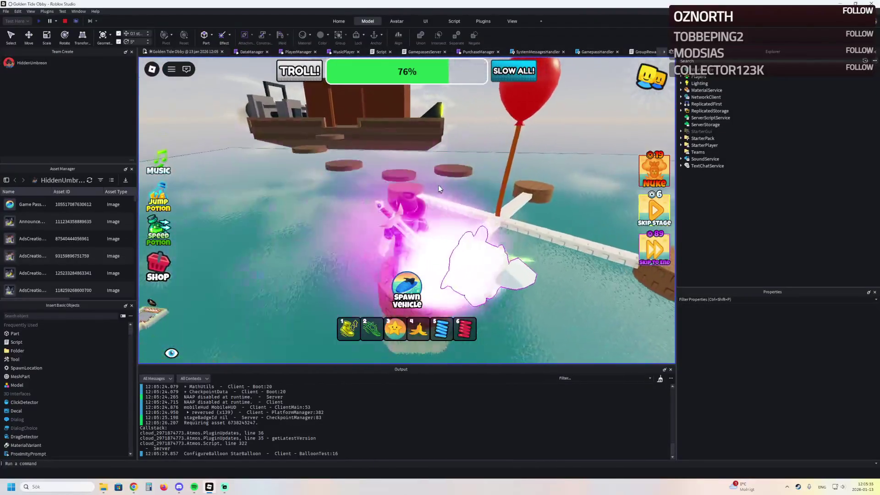
pyautogui.press('w')
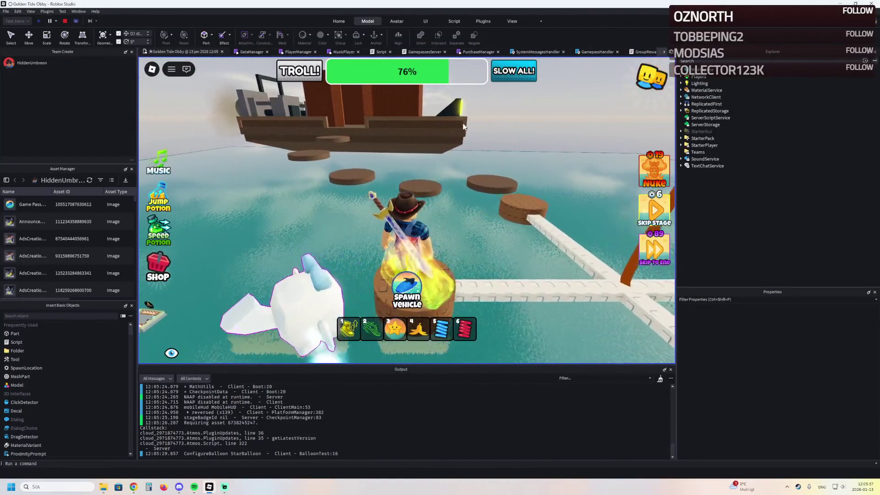
pyautogui.press('w')
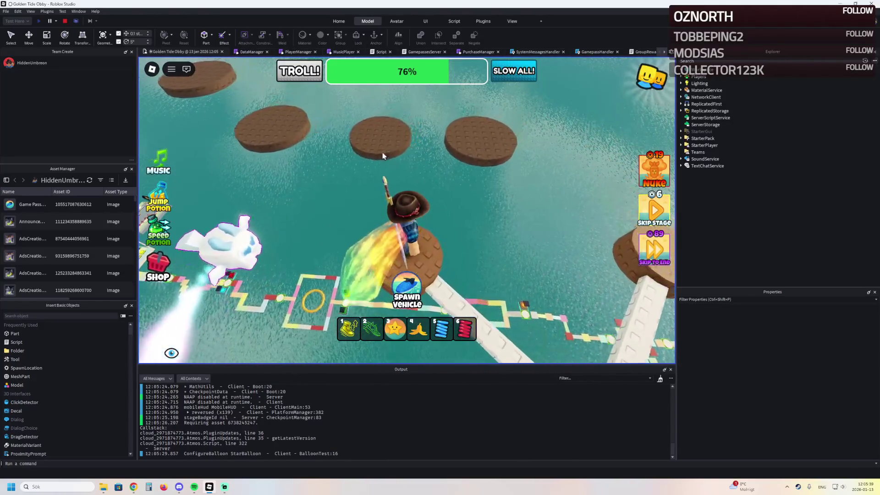
pyautogui.press('w')
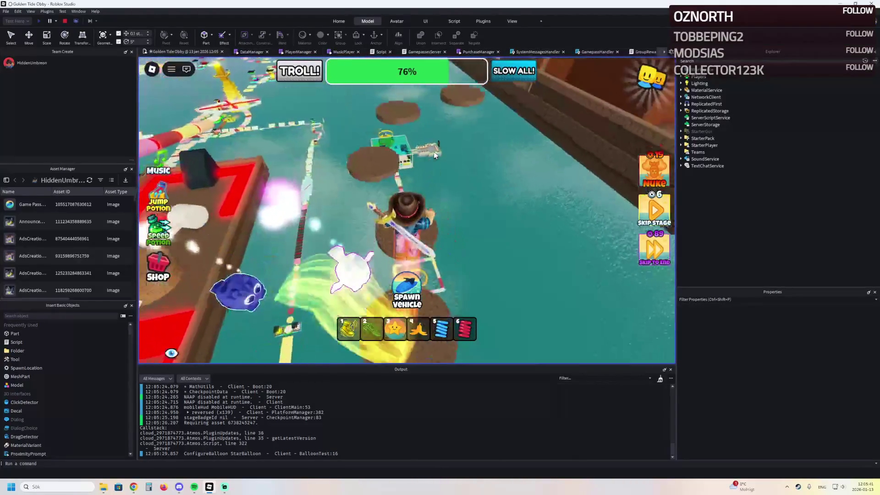
pyautogui.press('w')
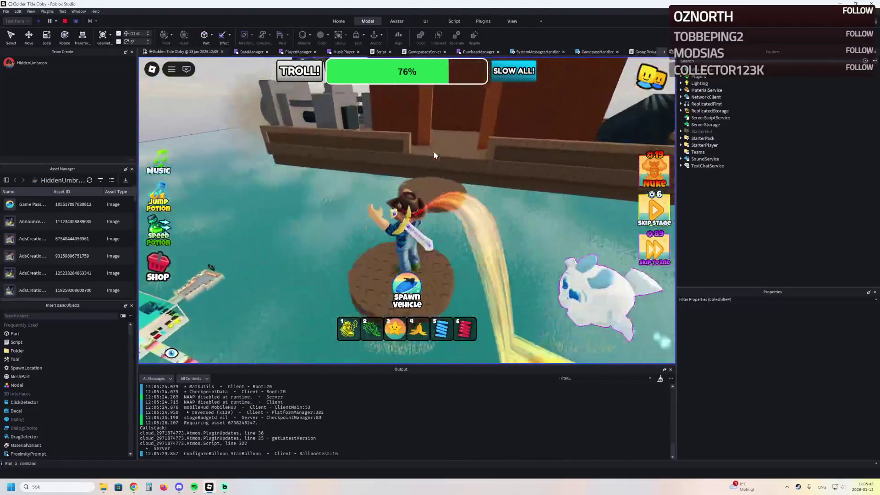
pyautogui.press('w')
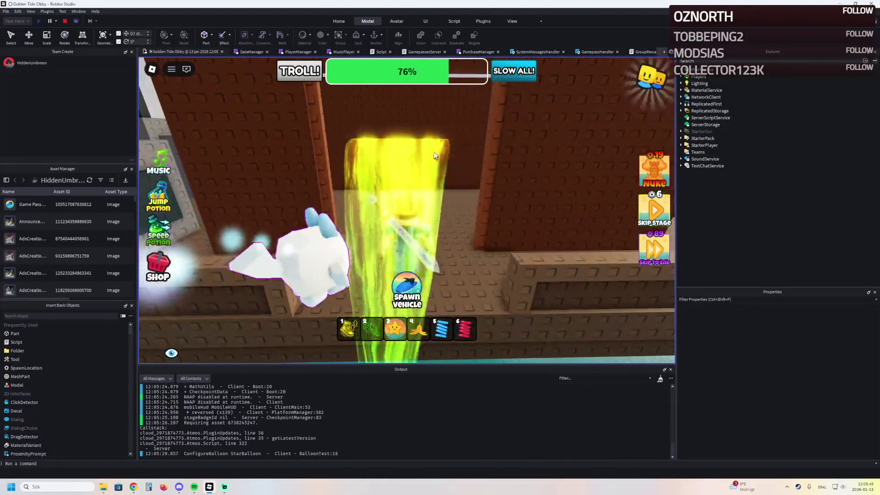
pyautogui.press('w')
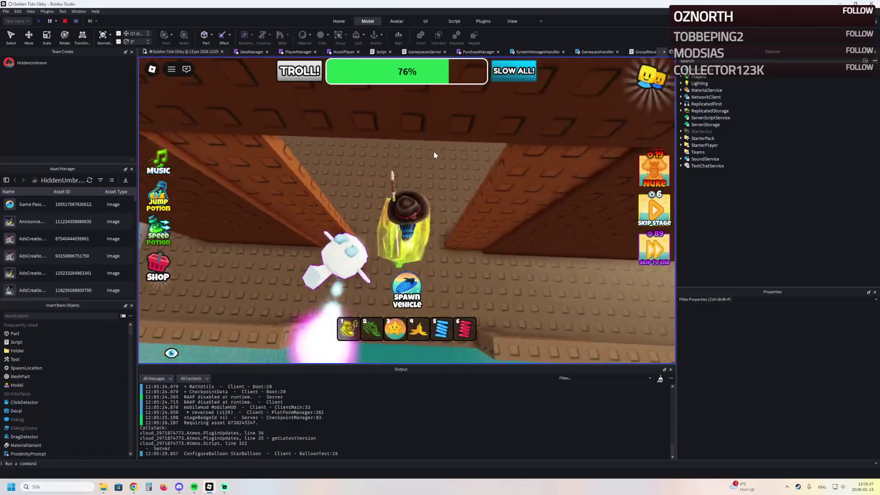
pyautogui.press('w')
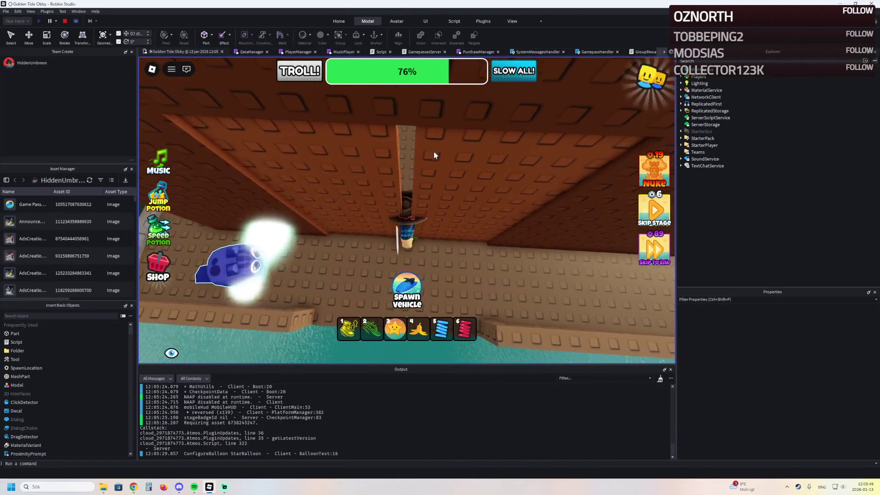
pyautogui.press('w')
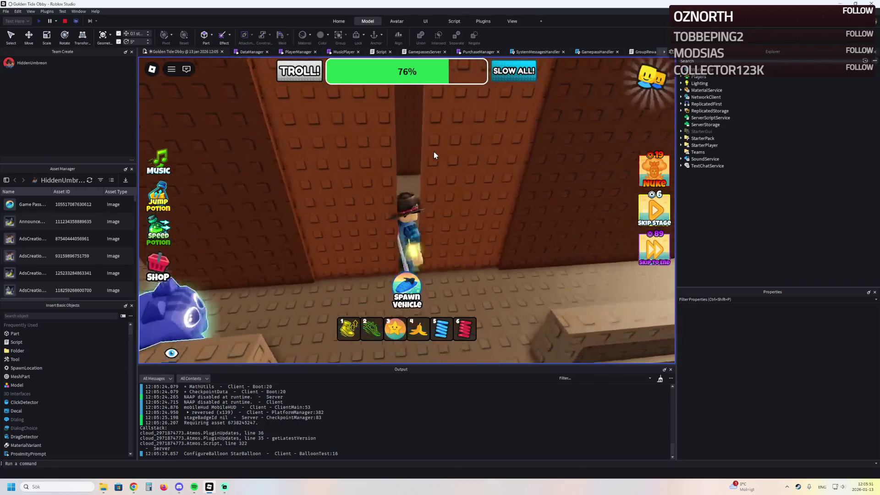
pyautogui.press('w')
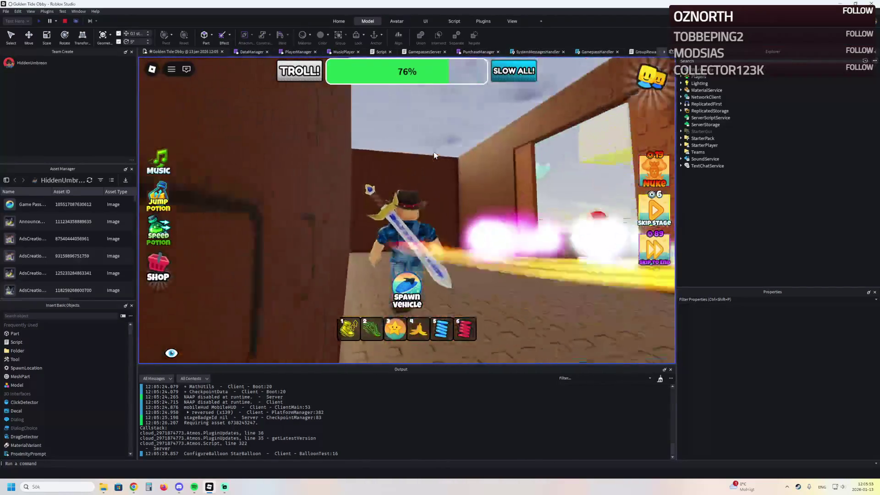
pyautogui.press('w')
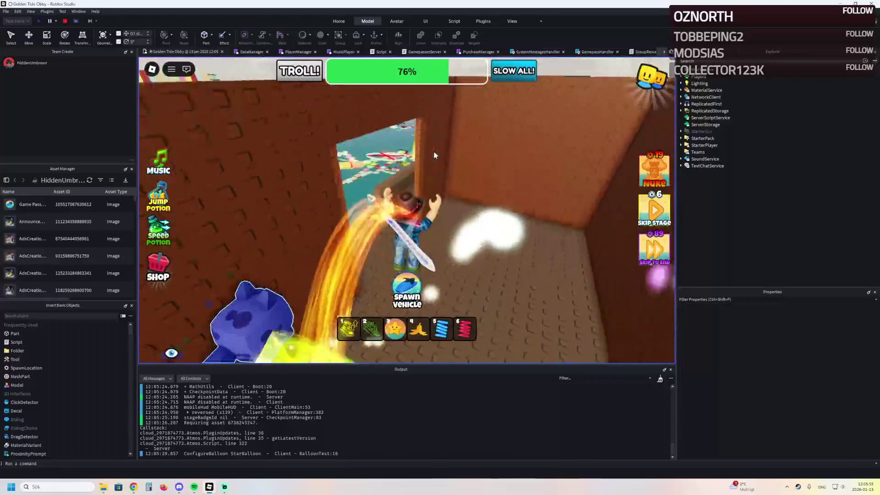
pyautogui.press('w')
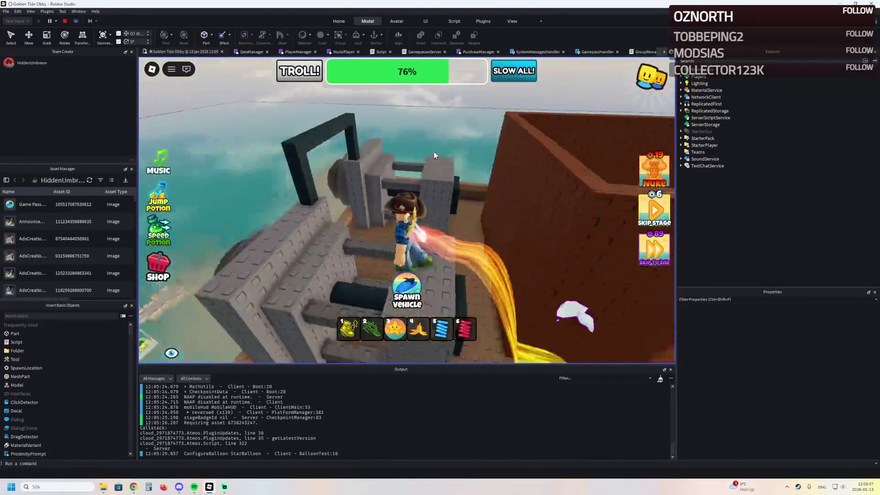
pyautogui.press('w')
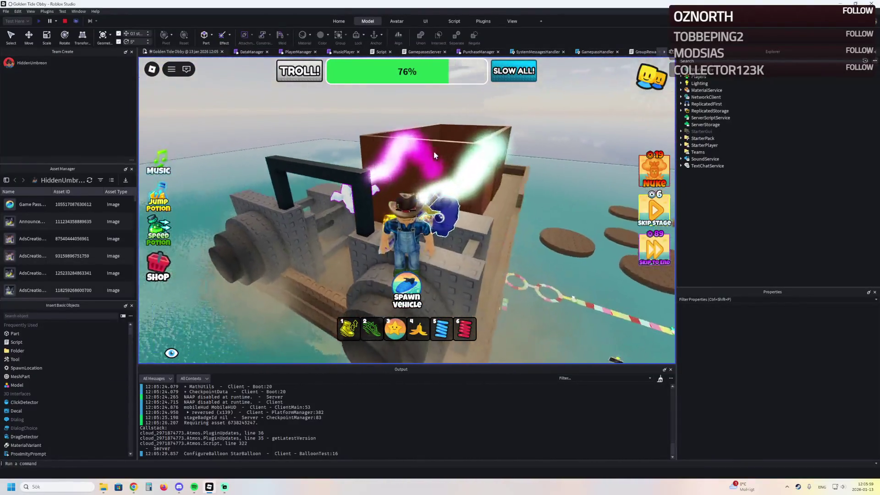
# Turn back through the brick corridor, climb the wall and leap off over the water
pyautogui.press('a')
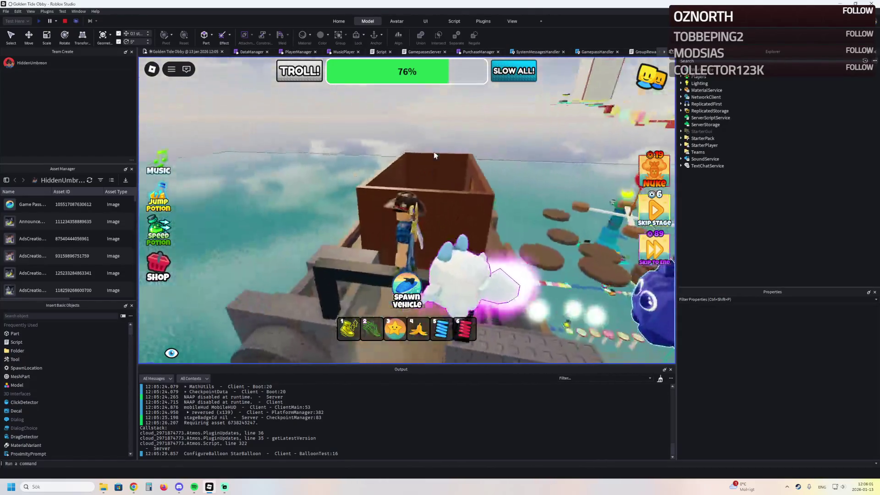
pyautogui.press('w')
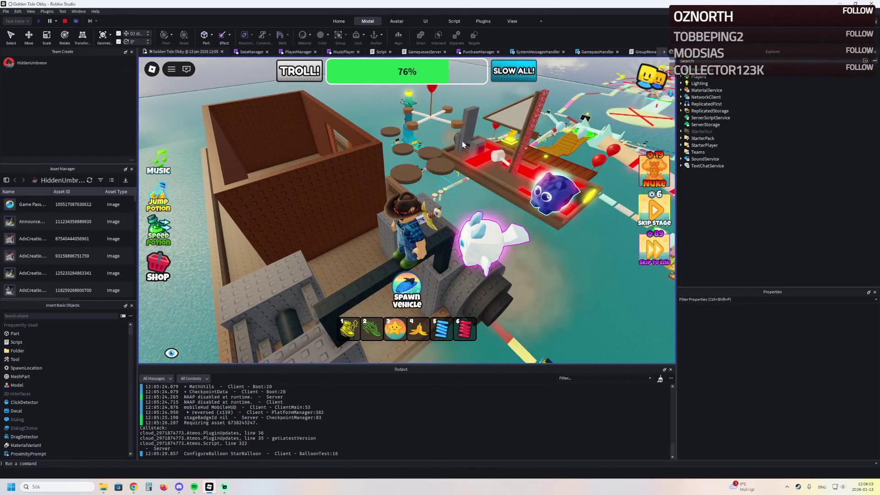
pyautogui.press('a')
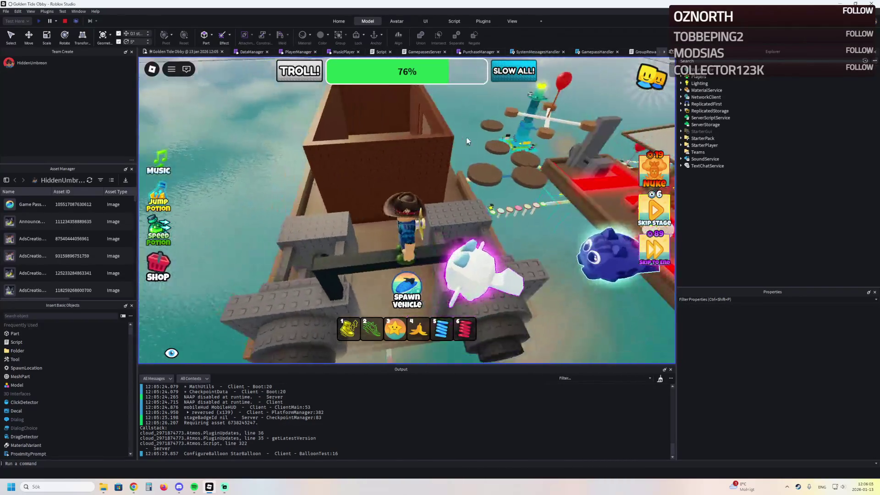
pyautogui.press('w')
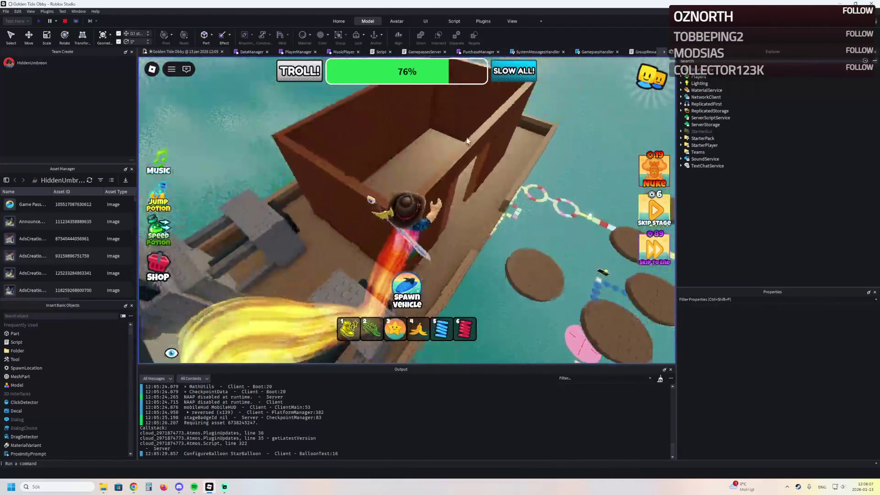
pyautogui.press('w')
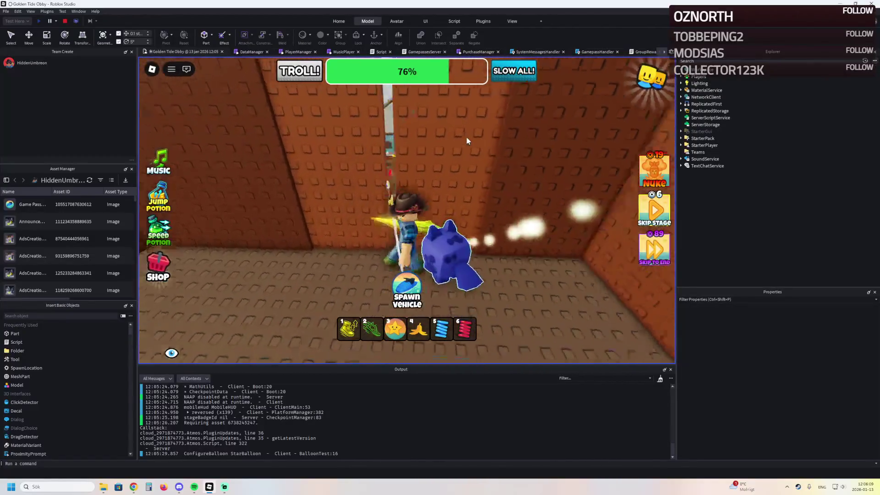
pyautogui.press('w')
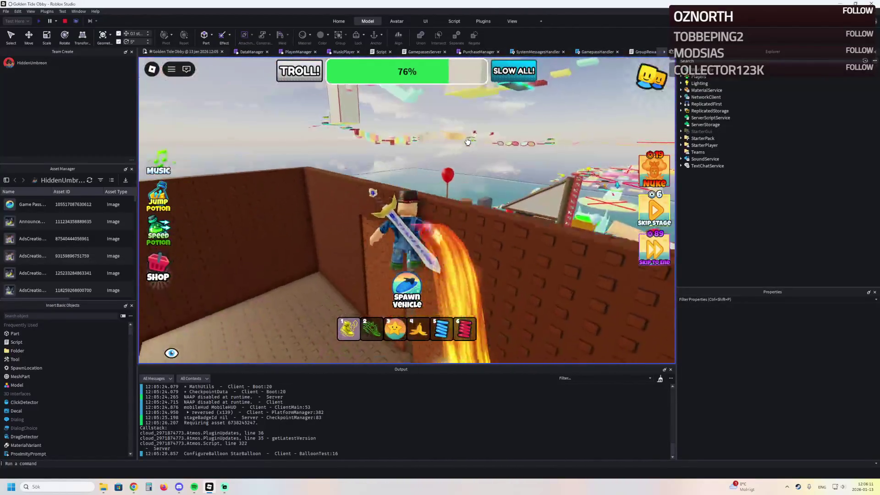
pyautogui.press('w')
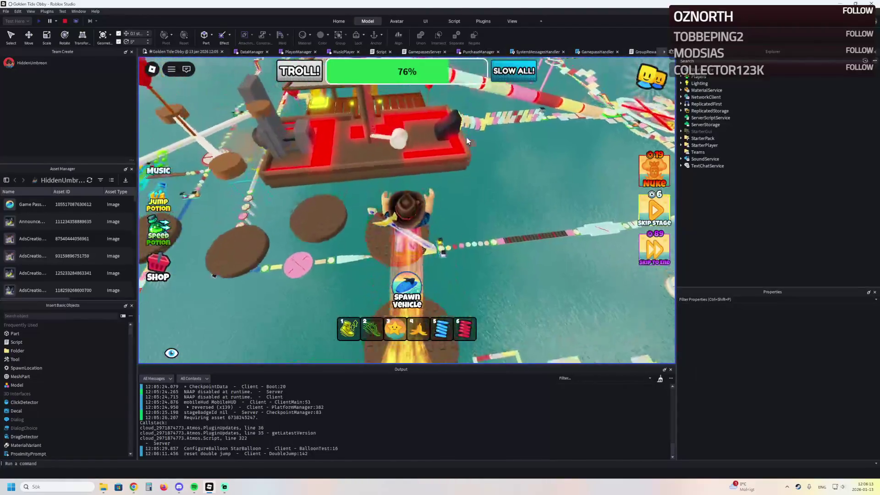
# Equip item 2 to fly onto the red-and-brown platform, then cross the bridge to Temple Island
pyautogui.press('2')
pyautogui.press('w')
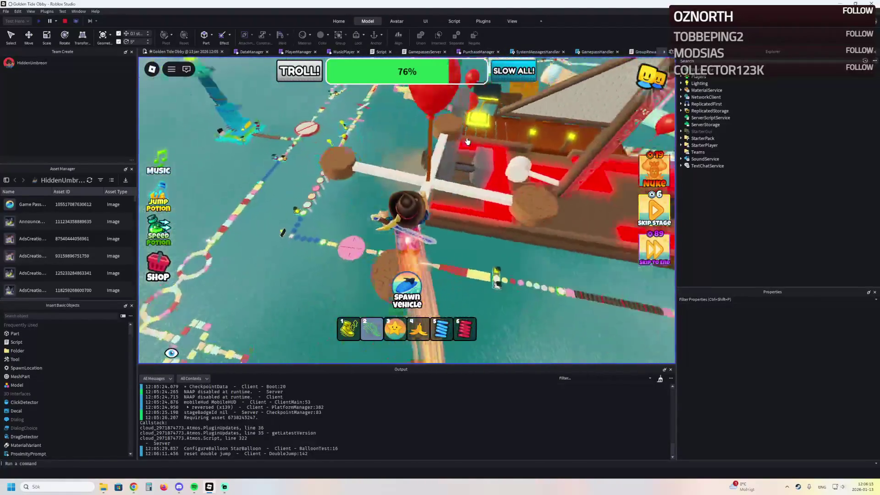
pyautogui.press('w')
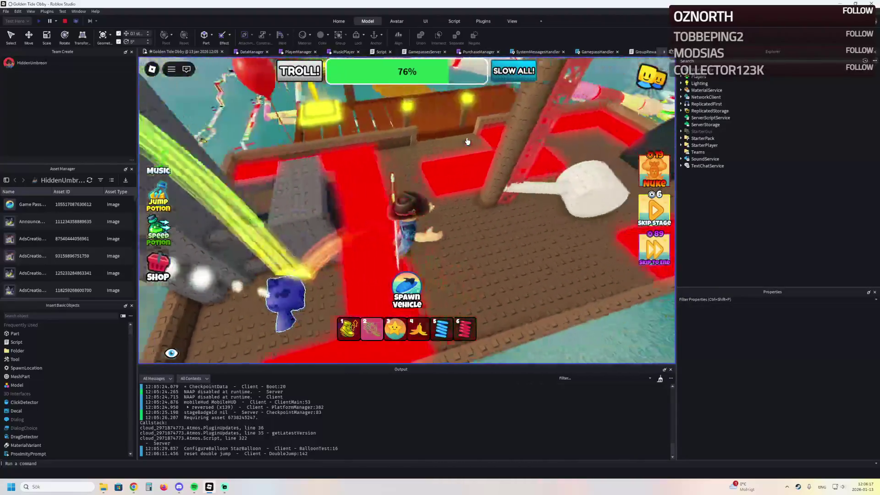
pyautogui.press('w')
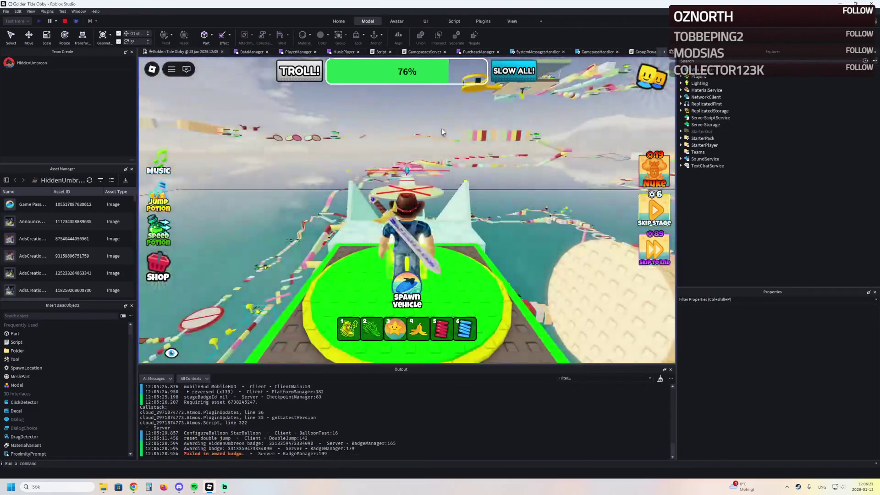
pyautogui.press('w')
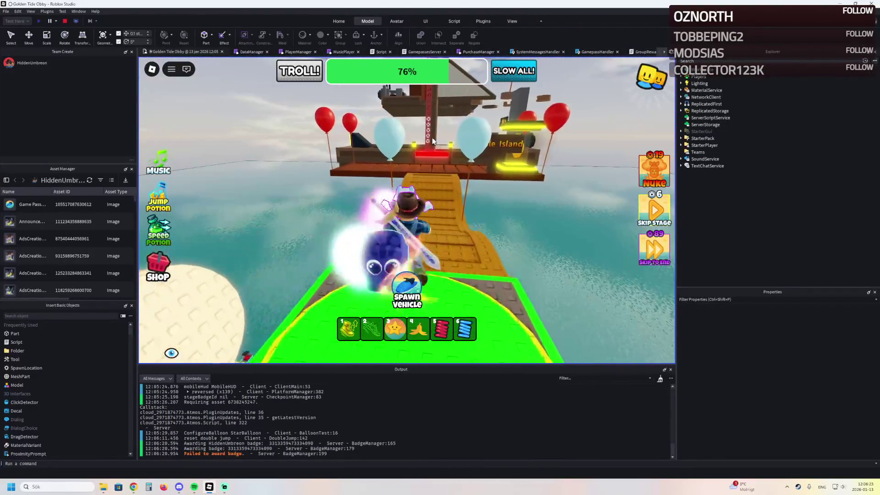
pyautogui.press('w')
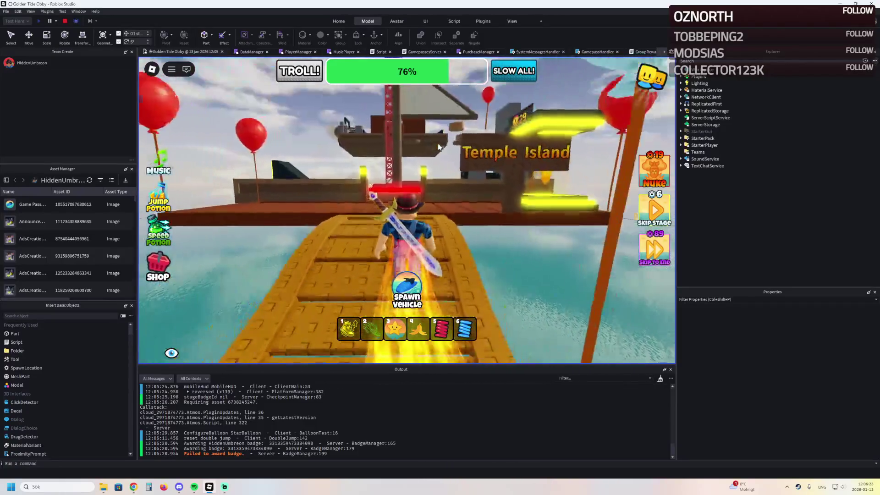
pyautogui.press('w')
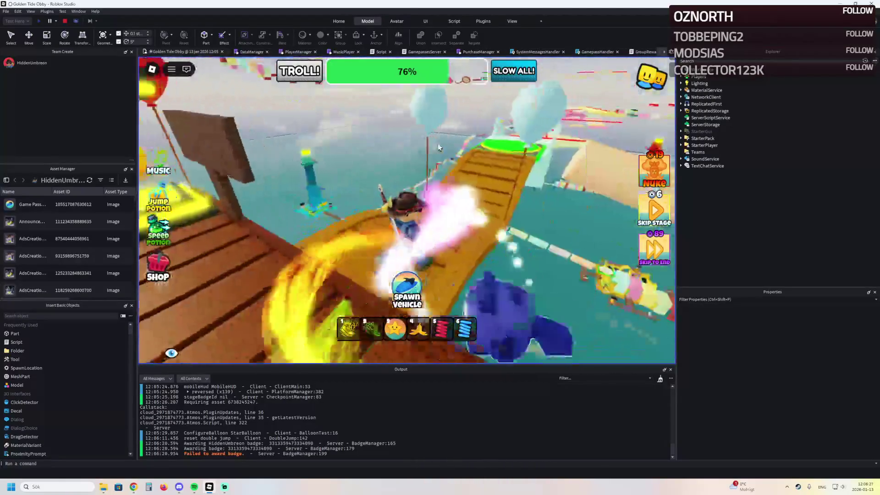
pyautogui.press('w')
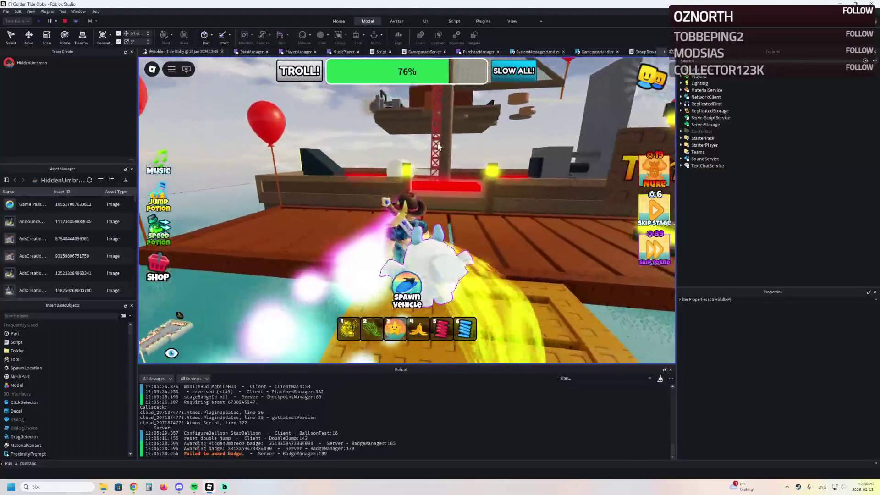
pyautogui.press('w')
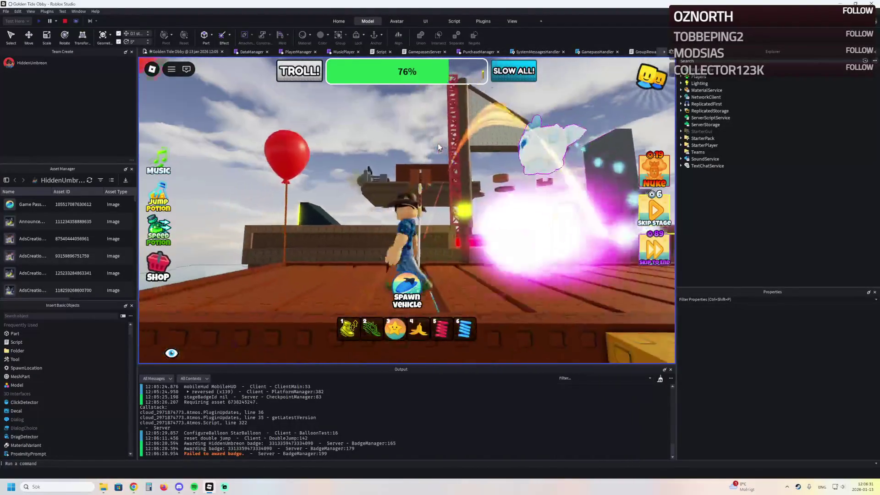
pyautogui.press('w')
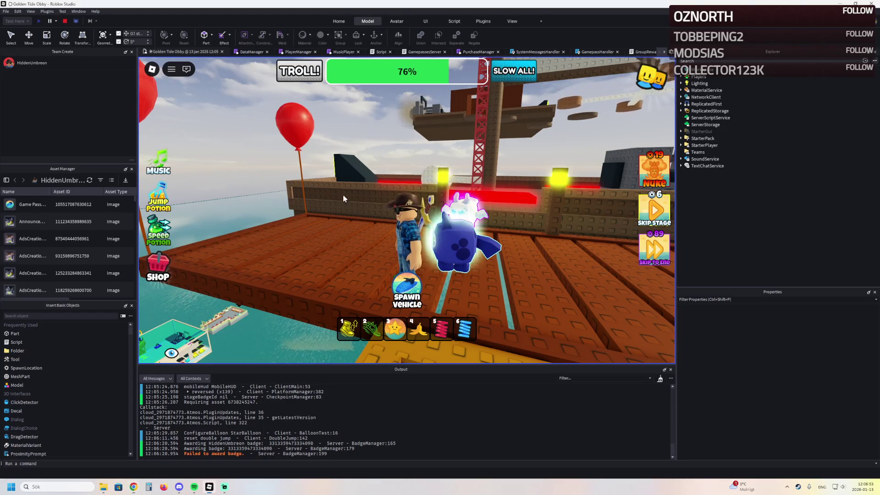
# Run up the yellow ramp, dropping back to the brown deck and retrying twice
pyautogui.press('w')
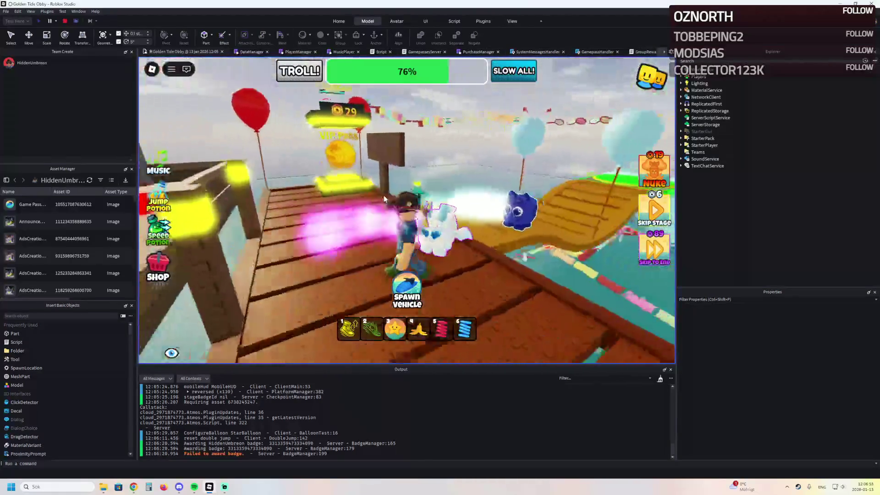
pyautogui.press('w')
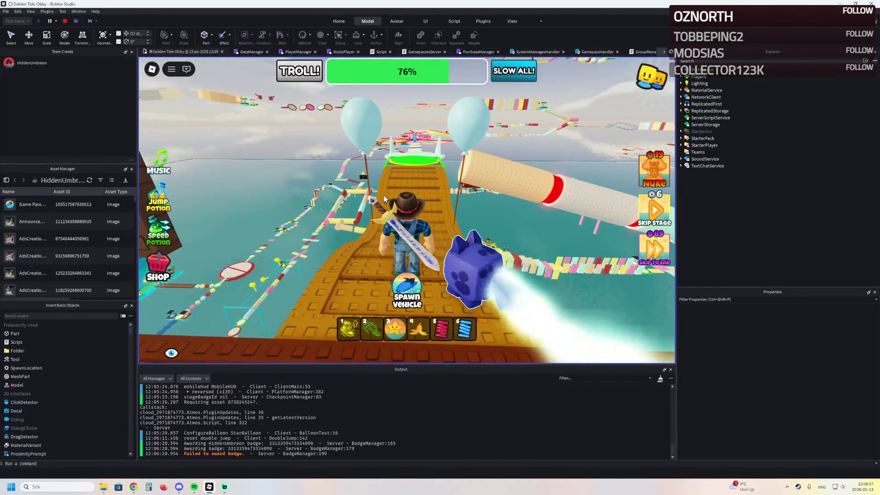
pyautogui.press('s')
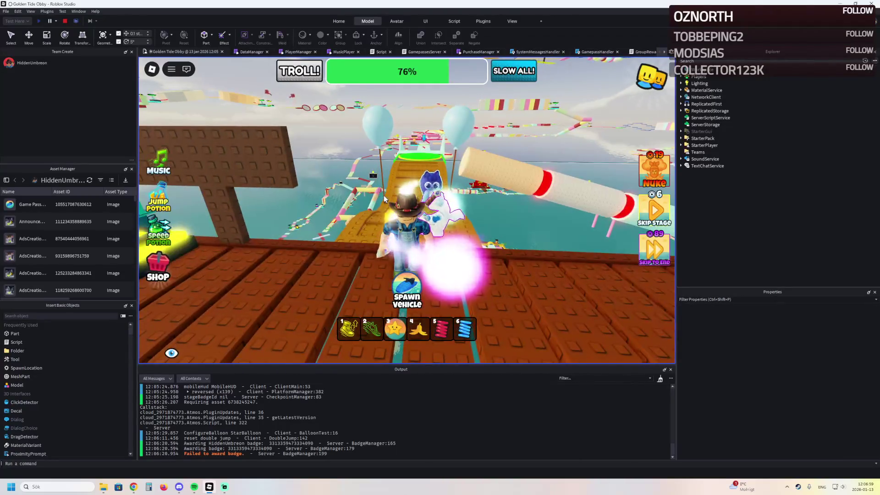
pyautogui.press('w')
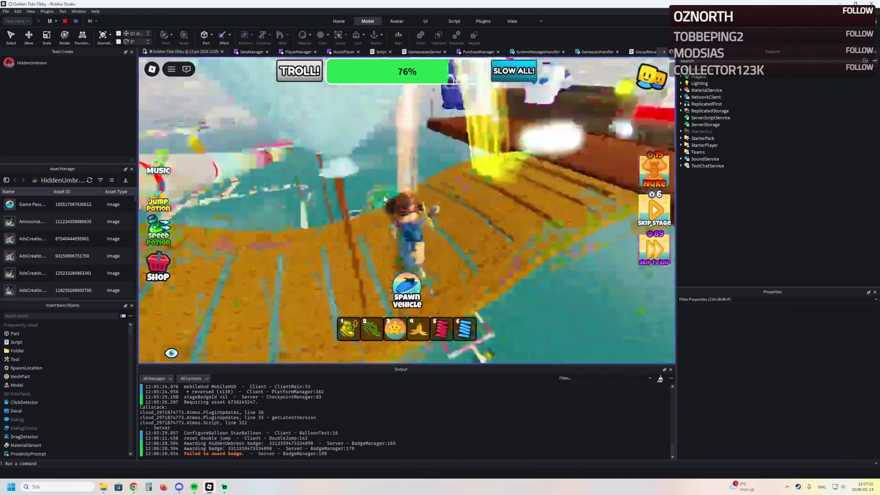
pyautogui.press('s')
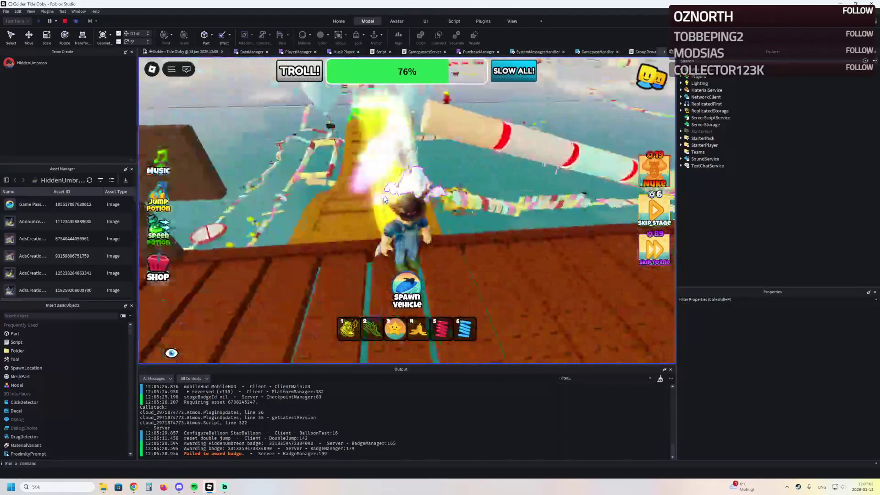
pyautogui.press('w')
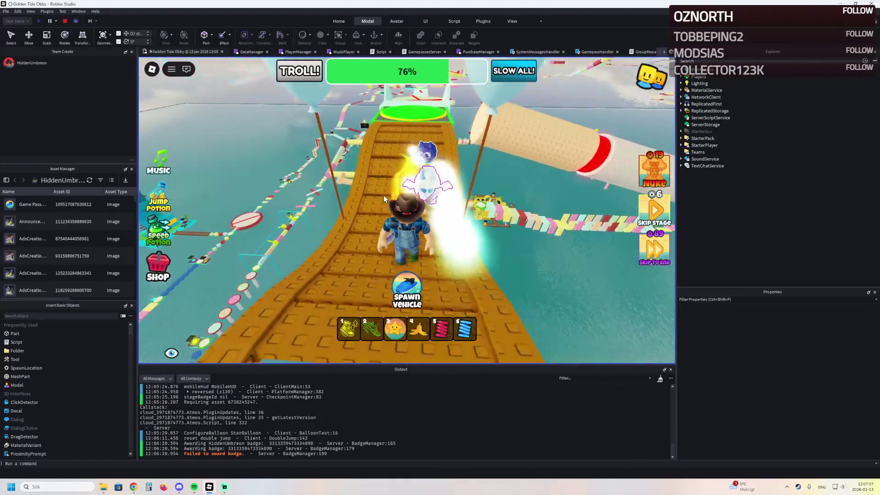
# Reach the green pad by the white pyramid and use the star balloon to float over the water
pyautogui.press('w')
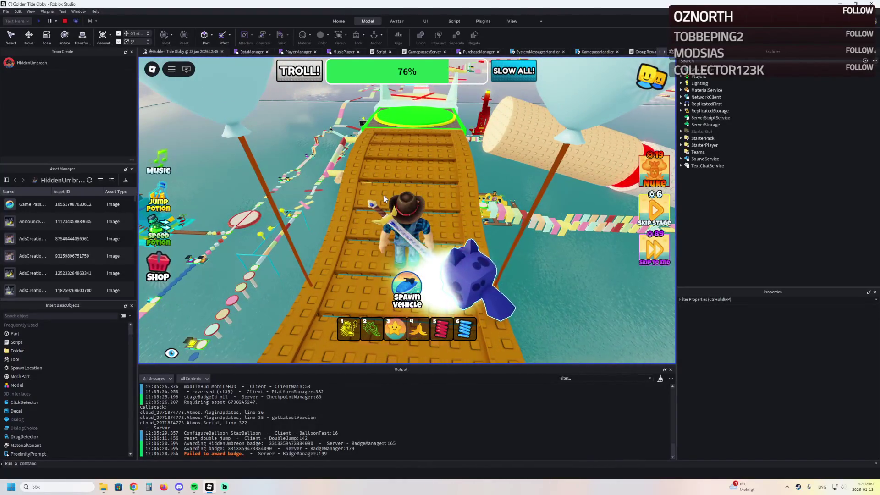
pyautogui.press('w')
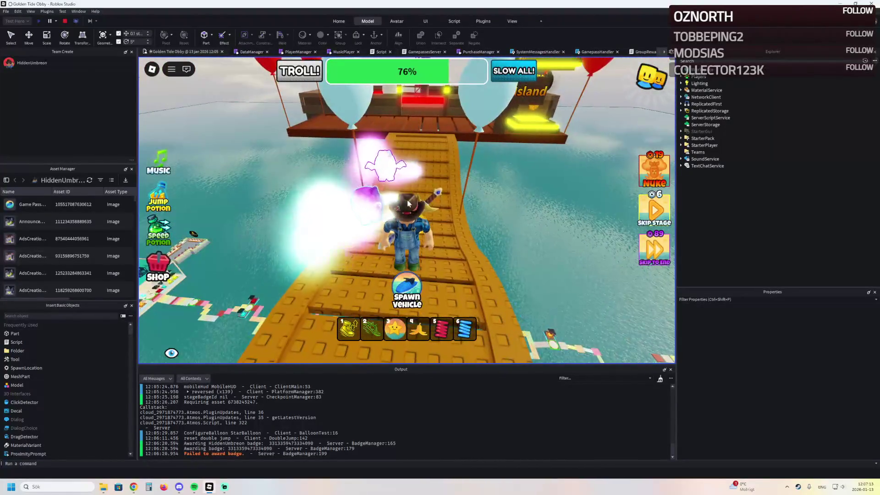
pyautogui.moveTo(476, 271)
pyautogui.mouseDown()
pyautogui.moveTo(430, 202)
pyautogui.moveTo(376, 236)
pyautogui.moveTo(333, 213)
pyautogui.mouseUp()
pyautogui.press('a')
pyautogui.press('w')
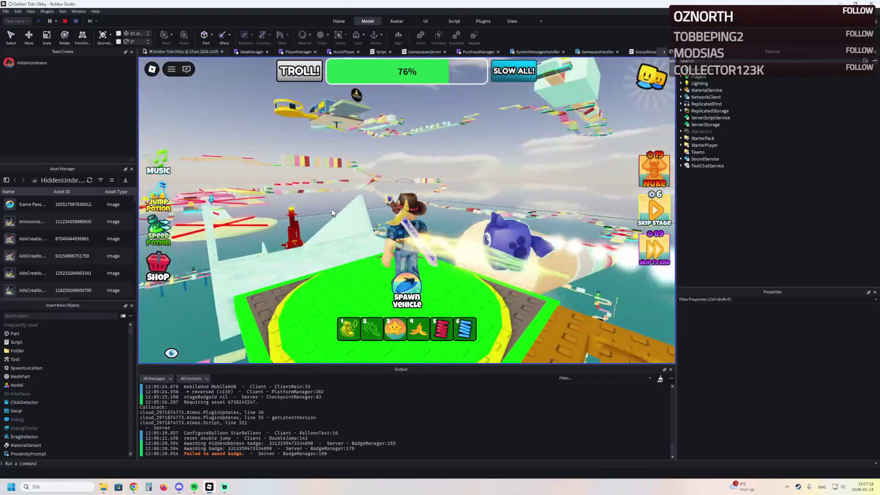
pyautogui.click(332, 213)
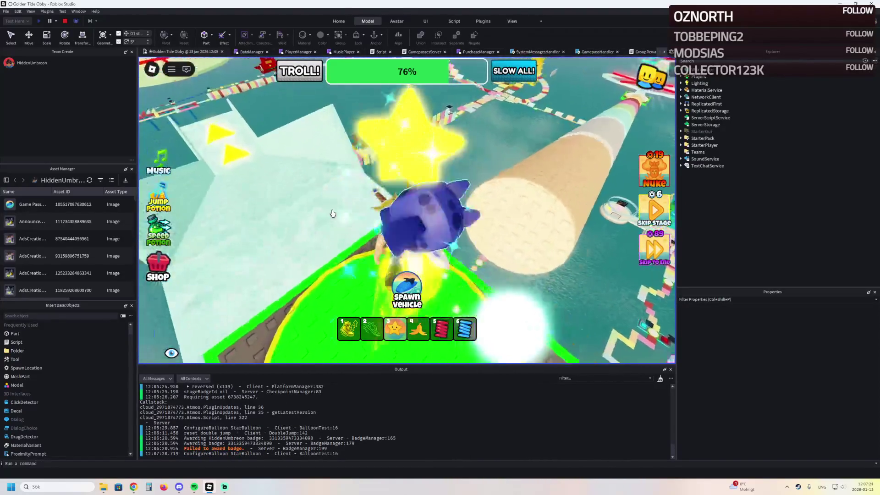
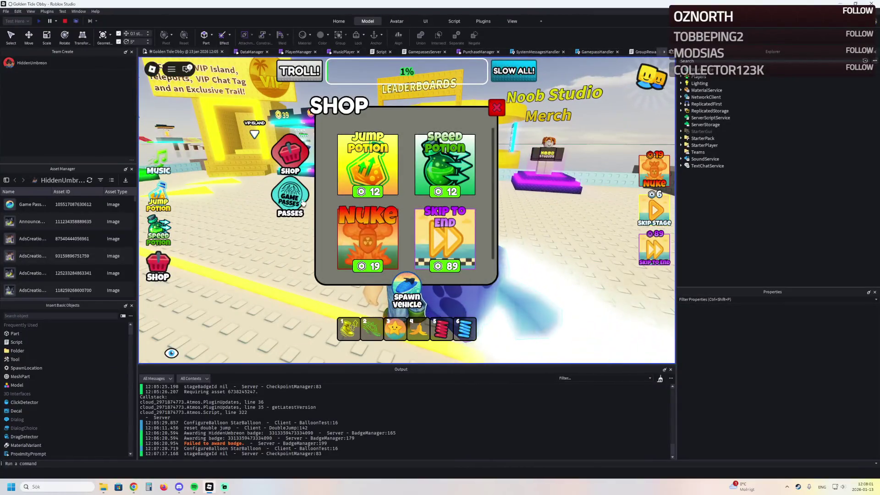
# Show the playtest shop's game passes and browse them, including Double Jump and 2X Speed at 79
pyautogui.click(303, 203)
pyautogui.scroll(-2, 367, 197)
pyautogui.scroll(-2, 416, 185)
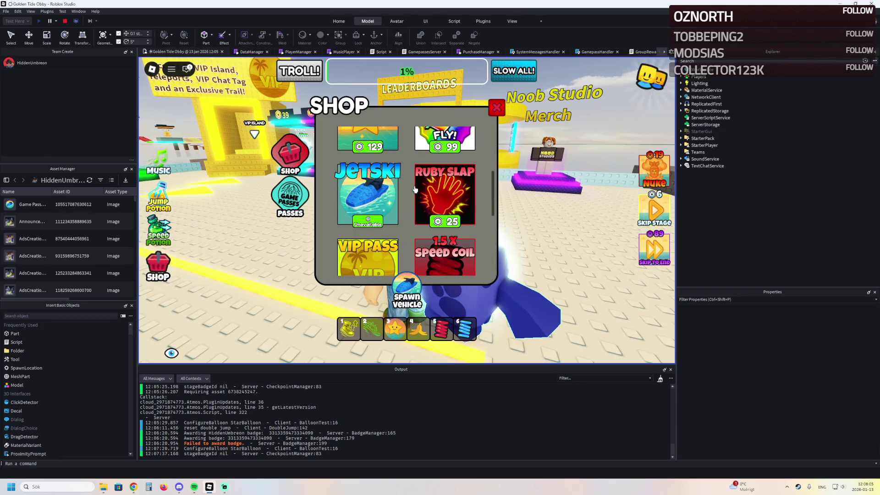
pyautogui.scroll(-3, 415, 189)
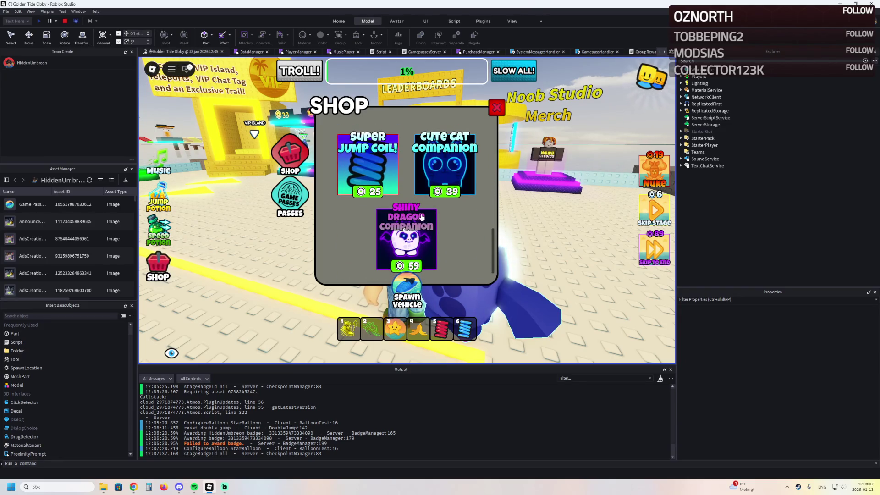
pyautogui.scroll(1, 445, 228)
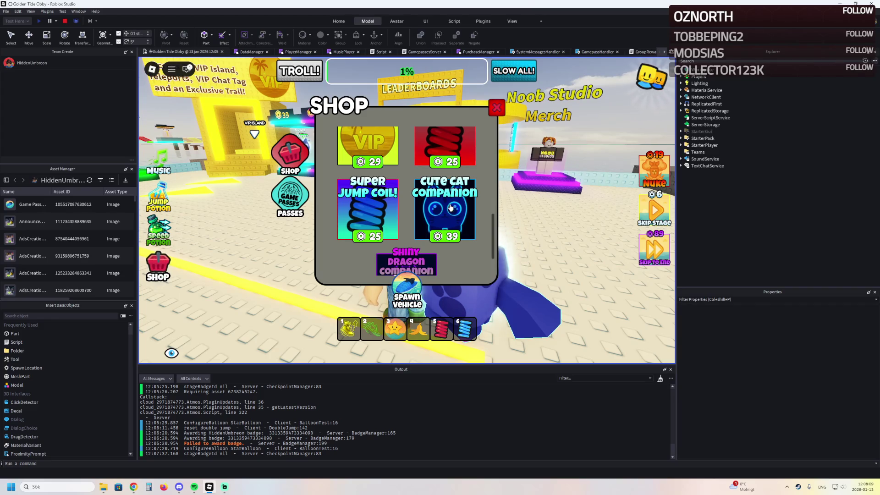
pyautogui.scroll(-1, 451, 208)
pyautogui.scroll(1, 413, 229)
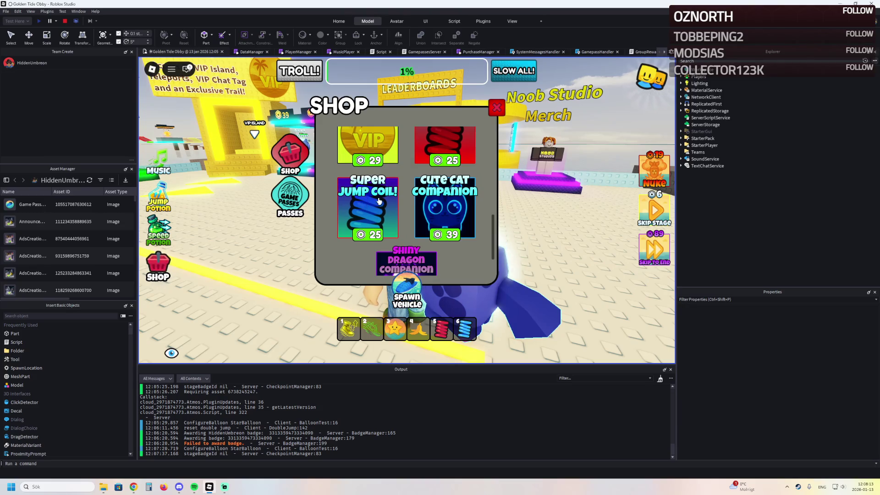
pyautogui.scroll(1, 378, 201)
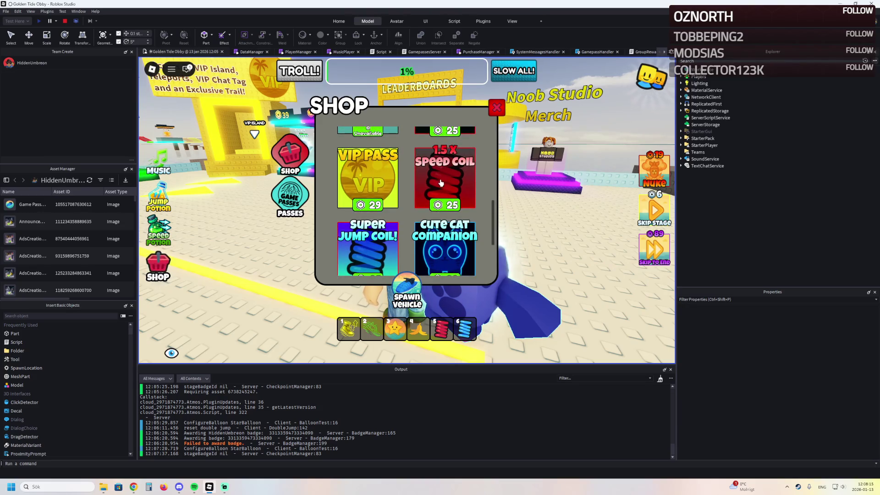
pyautogui.scroll(2, 443, 184)
pyautogui.scroll(-2, 385, 193)
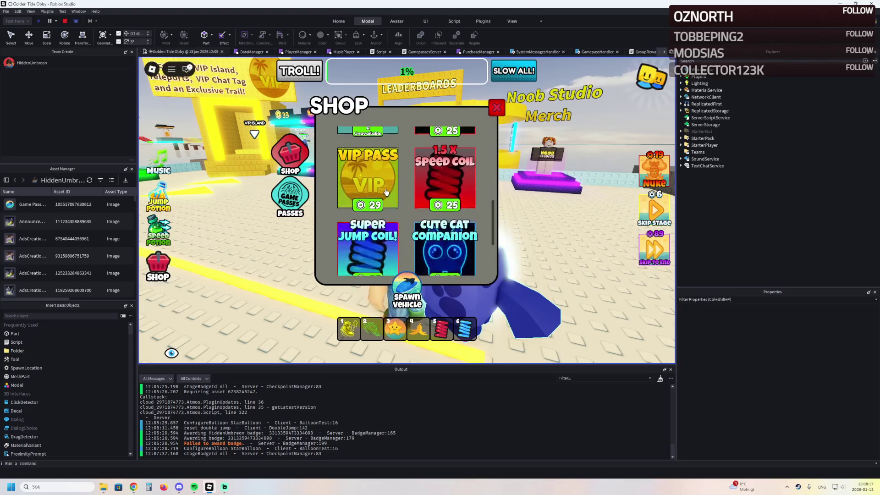
pyautogui.scroll(2, 385, 200)
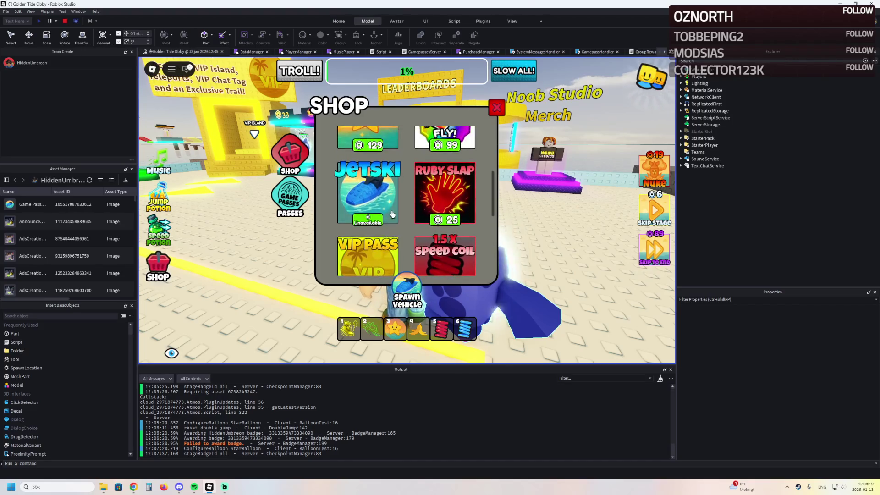
pyautogui.scroll(1, 384, 210)
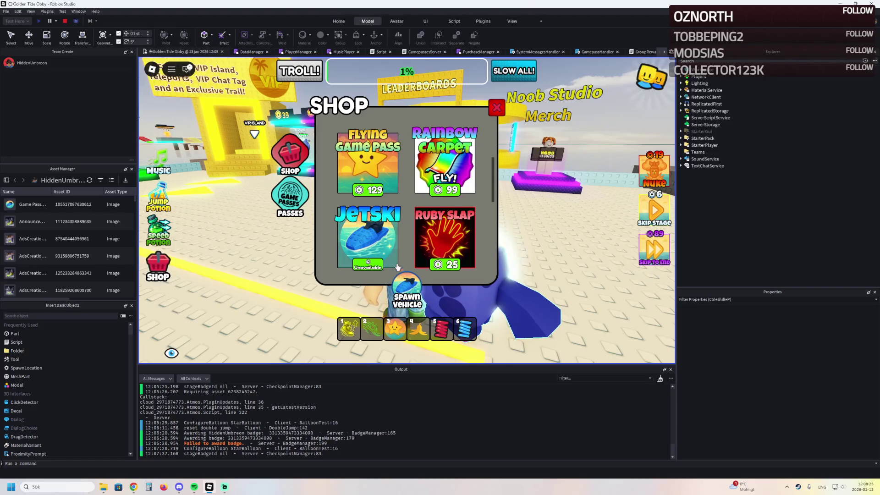
pyautogui.scroll(2, 362, 226)
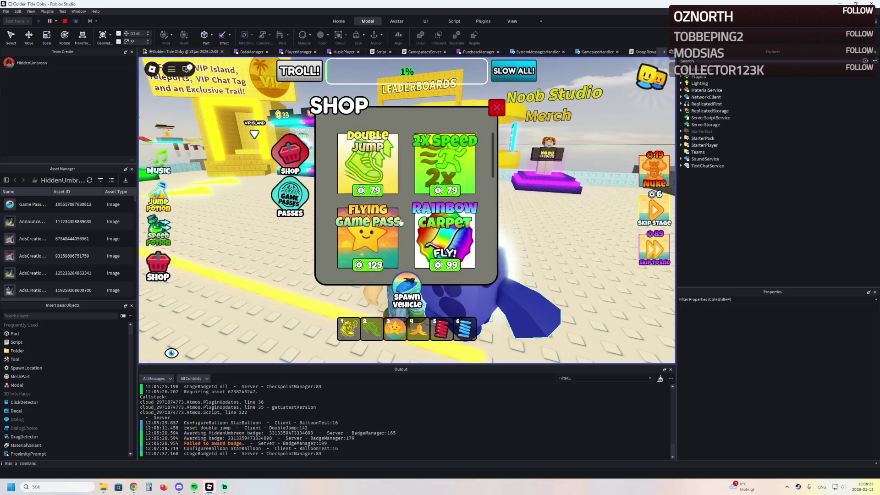
pyautogui.scroll(-2, 393, 240)
pyautogui.scroll(2, 427, 255)
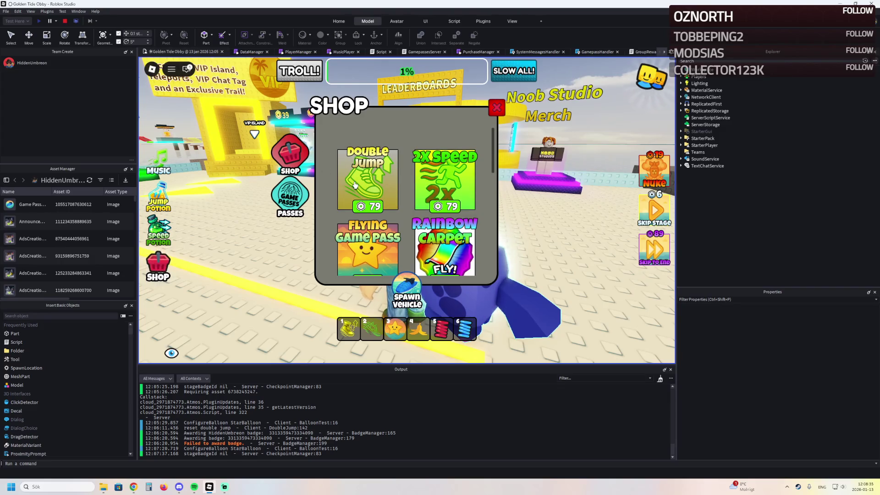
# Compare the shop's products with its game passes and scroll the pass list
pyautogui.click(292, 168)
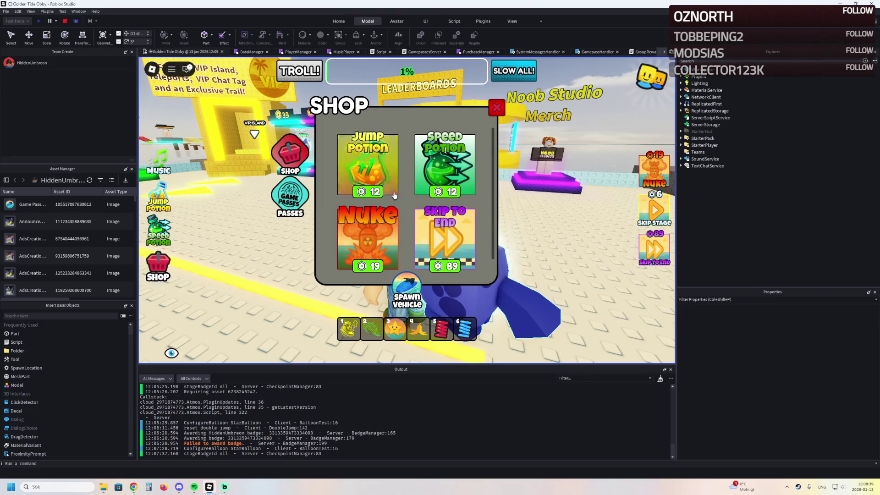
pyautogui.click(285, 200)
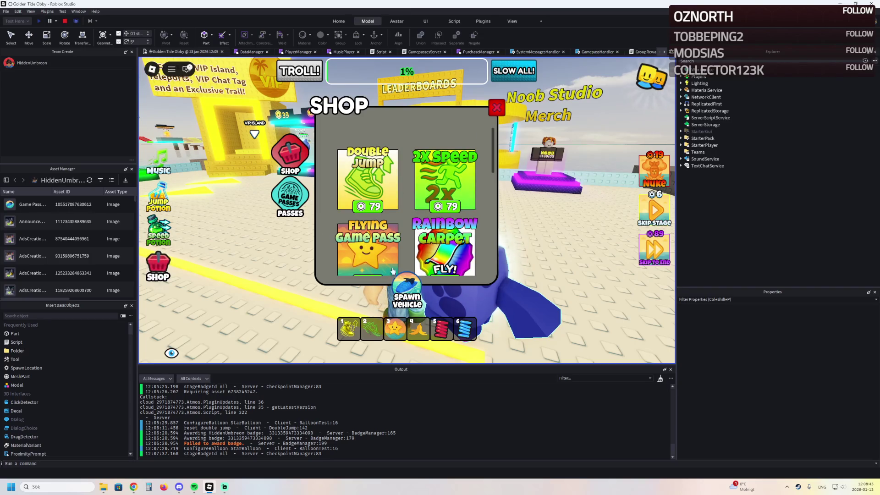
pyautogui.scroll(-5, 405, 223)
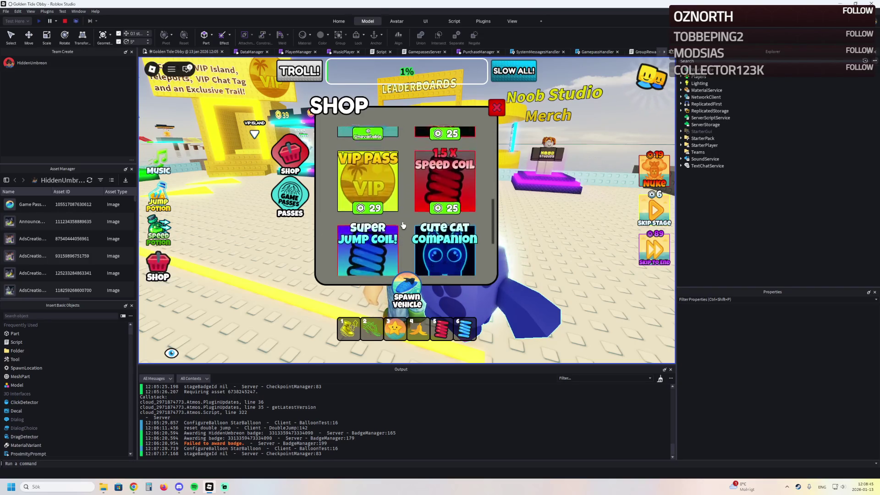
pyautogui.scroll(5, 402, 234)
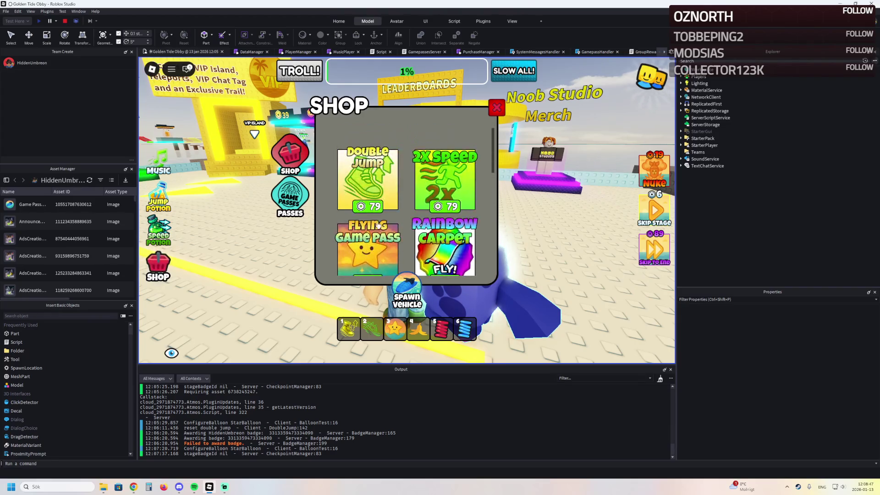
# Recheck products against the game pass list, then close the shop to return to the world
pyautogui.click(286, 159)
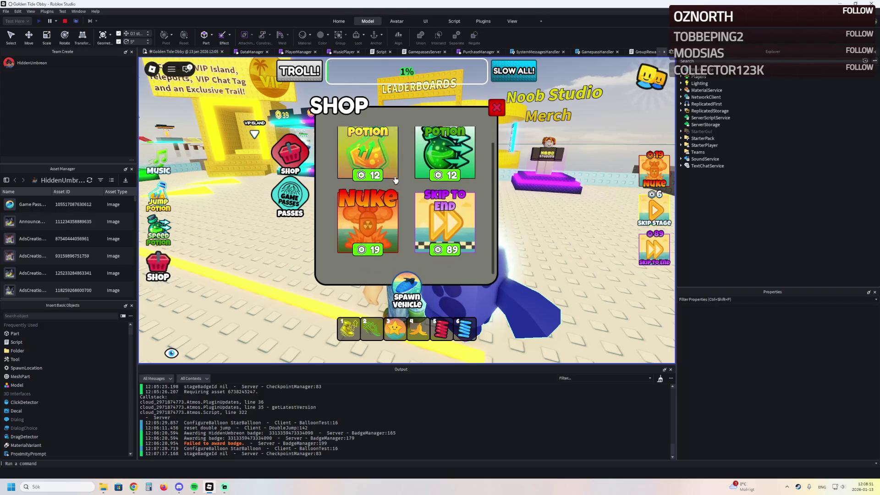
pyautogui.click(287, 201)
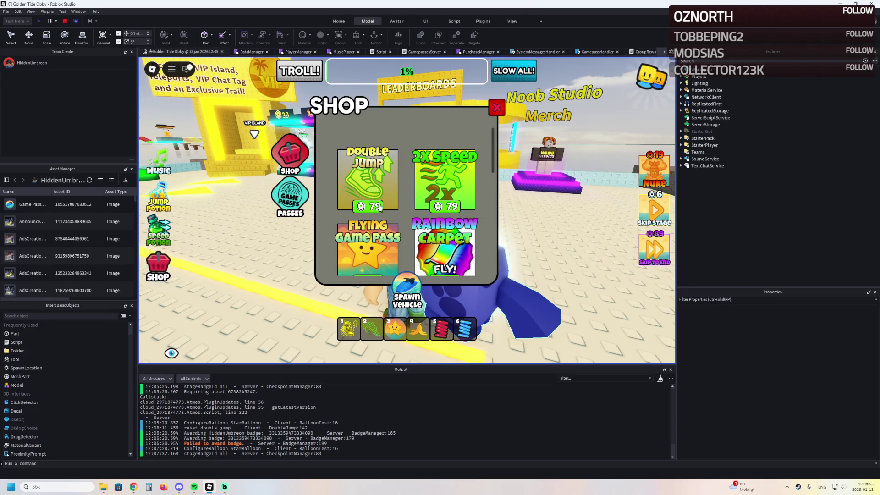
pyautogui.scroll(-5, 381, 224)
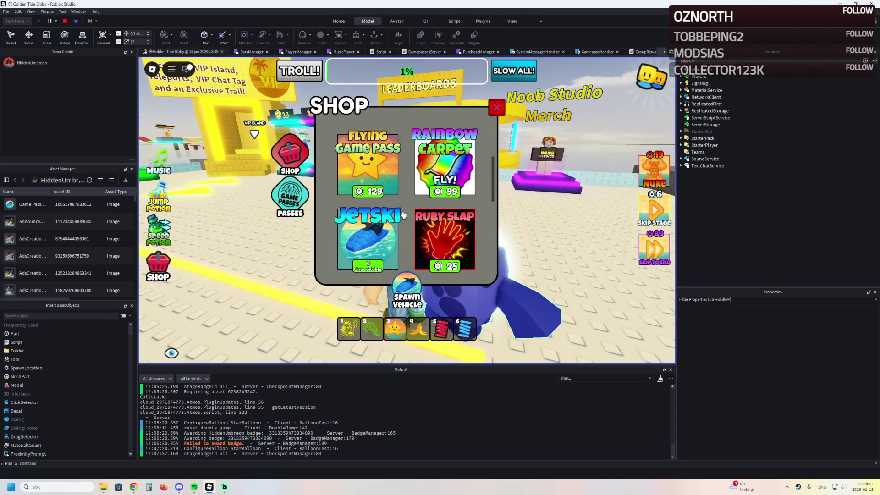
pyautogui.scroll(-4, 401, 215)
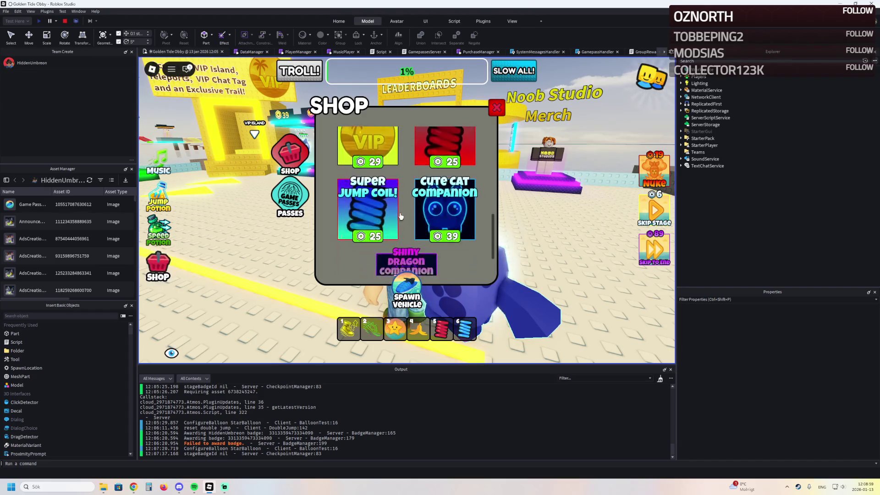
pyautogui.scroll(4, 422, 184)
pyautogui.click(496, 107)
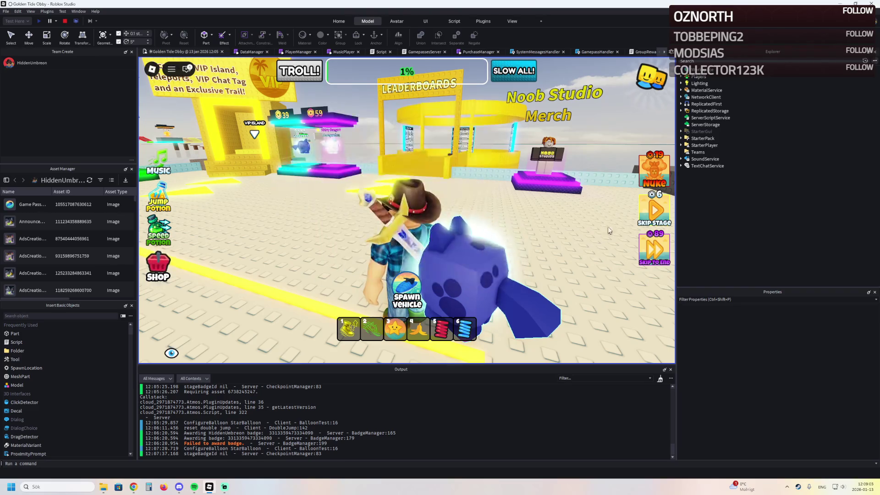
# Walk the avatar across the lobby, checking the backpack, until the Slow All Players prompt at 39 appears
pyautogui.press('Left')
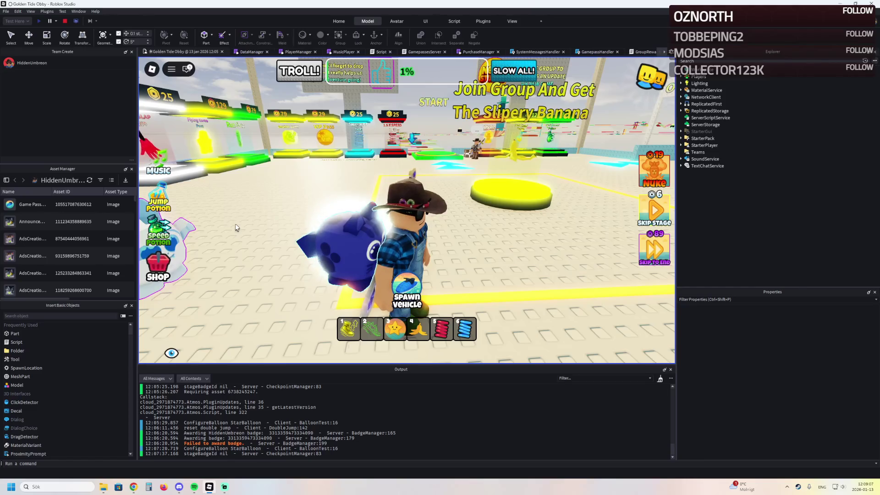
pyautogui.press('`')
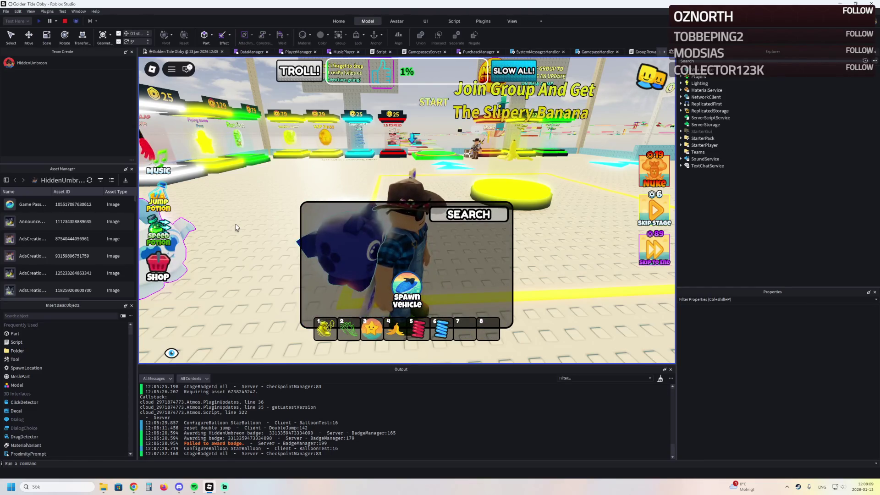
pyautogui.press('`')
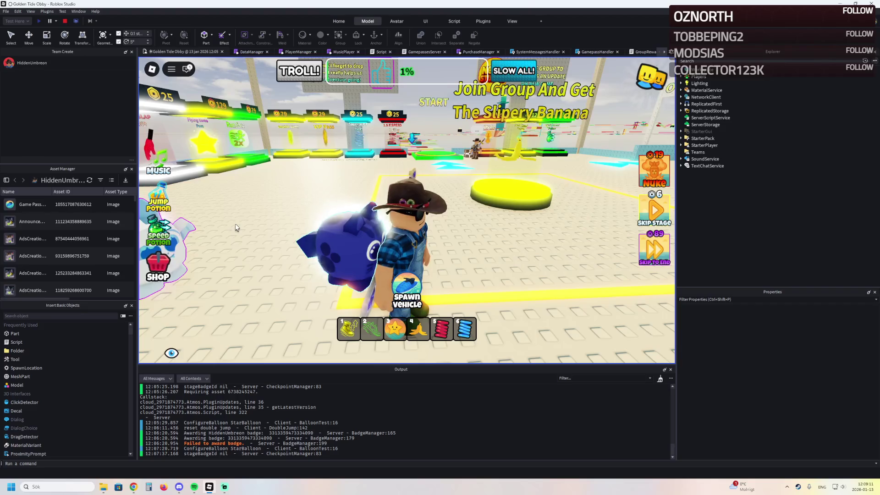
pyautogui.press('Left')
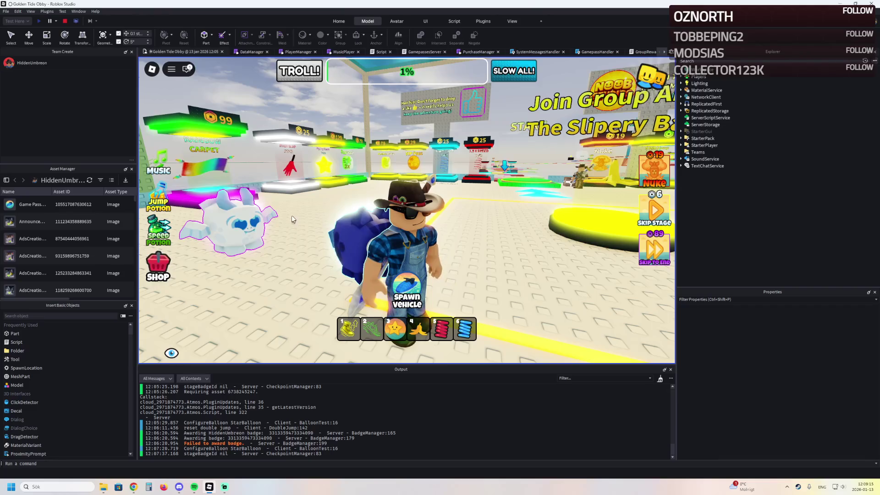
pyautogui.press('w')
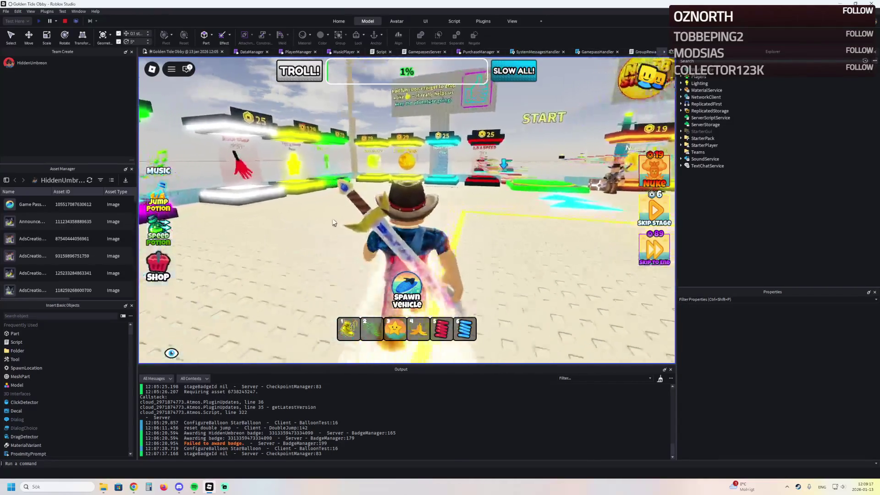
pyautogui.press('Right')
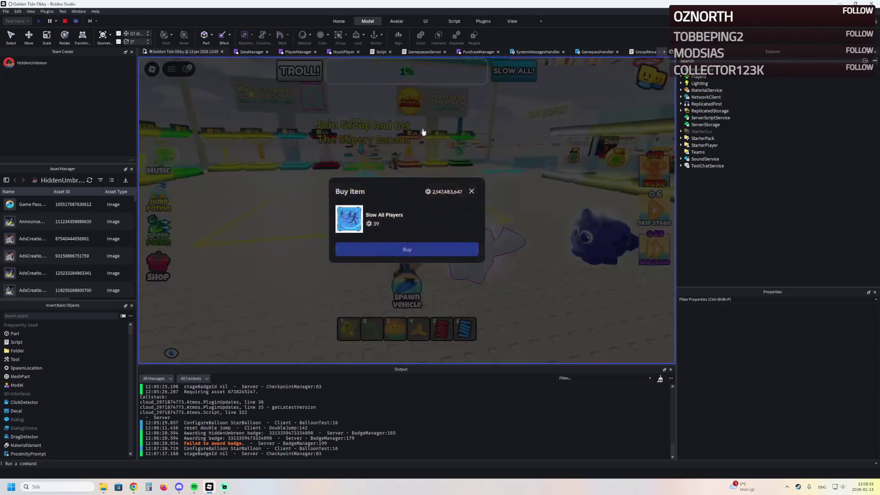
# Dismiss the Slow All Players prompt and run past the donate stands toward the START area
pyautogui.click(473, 191)
pyautogui.press('w')
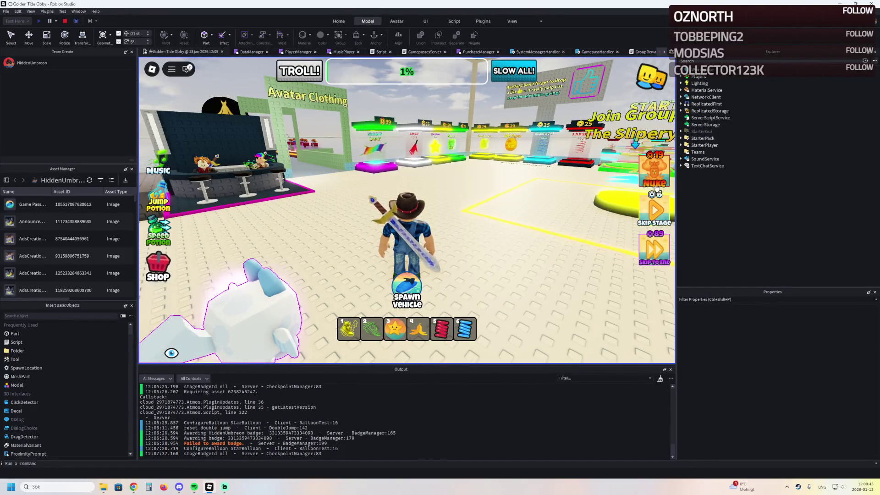
pyautogui.press('a')
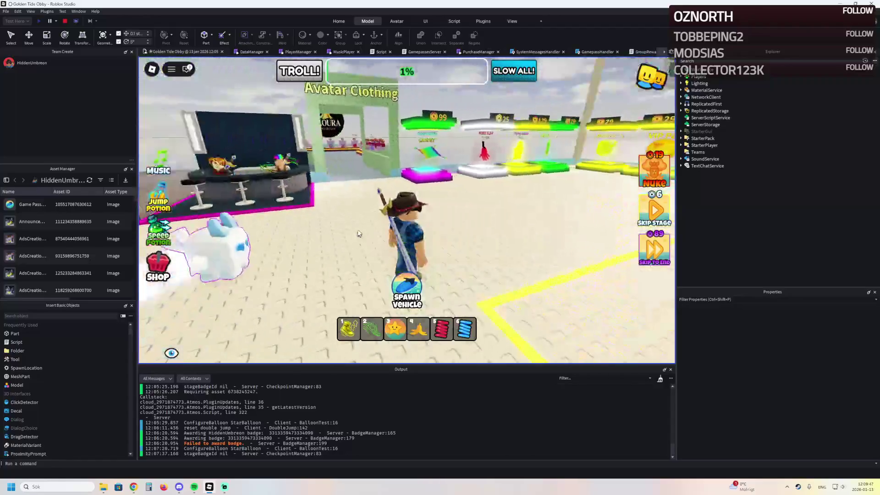
pyautogui.press('s')
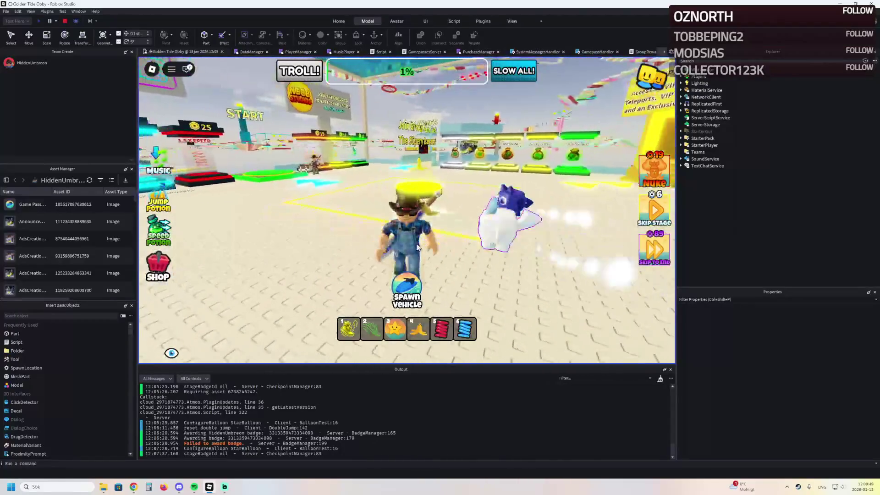
pyautogui.press('w')
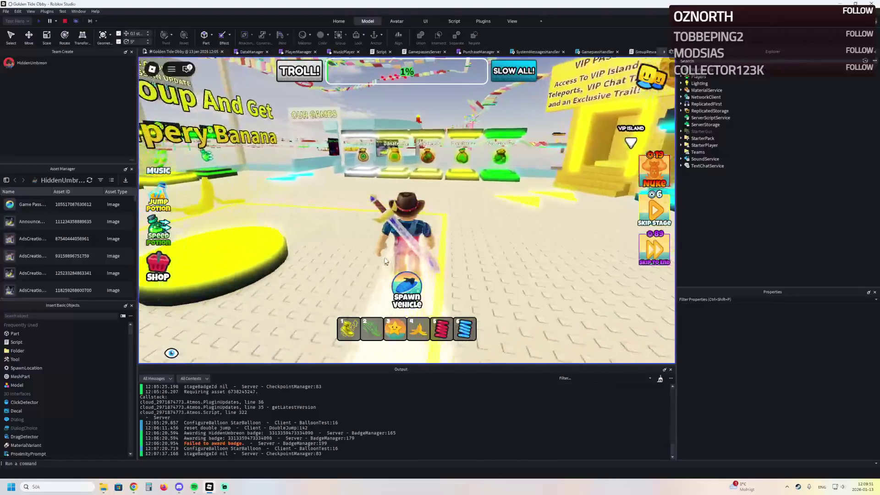
pyautogui.press('a')
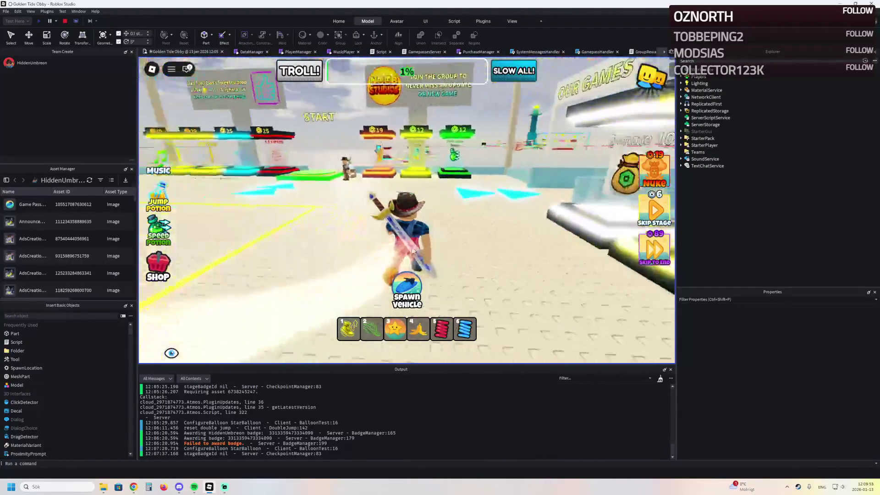
pyautogui.press('w')
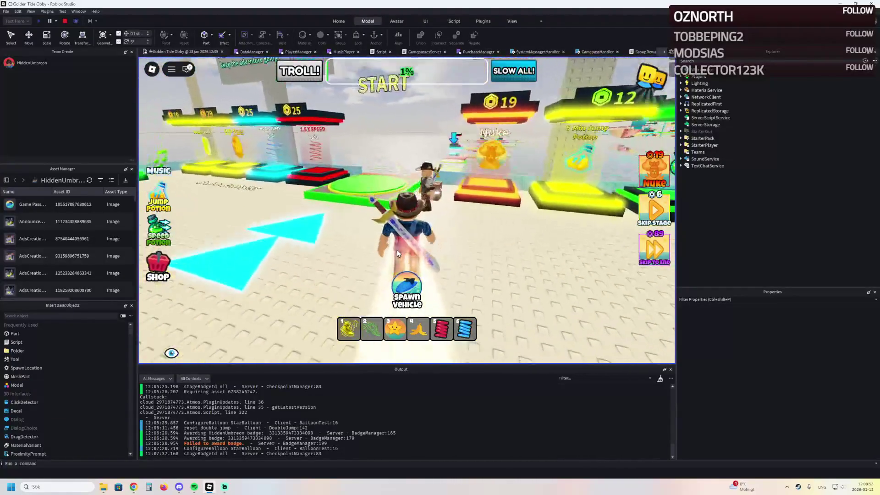
pyautogui.press('s')
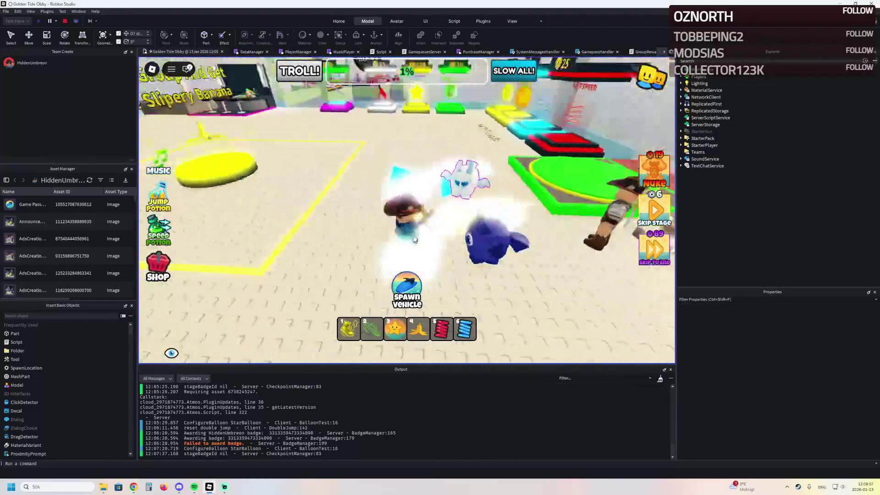
pyautogui.press('w')
# Tour the Noob Studio Merch stand and yellow leaderboard building, then stop the playtest with Shift+F5
pyautogui.press('a')
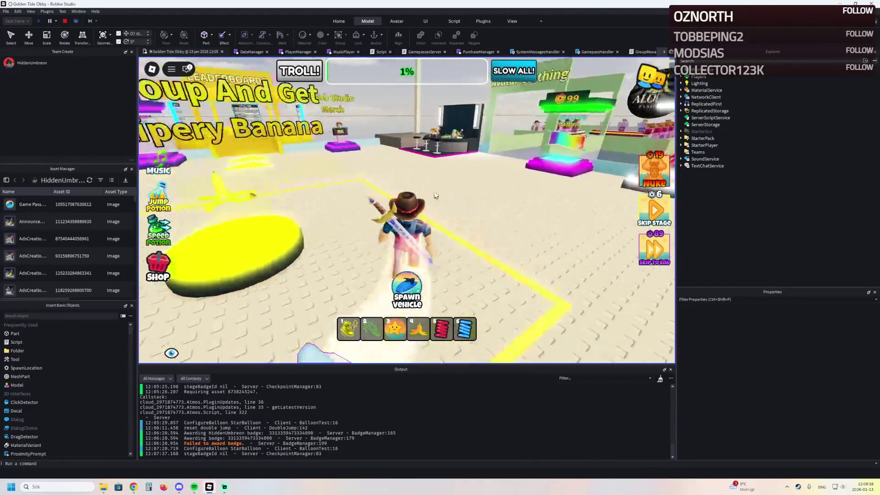
pyautogui.press('a')
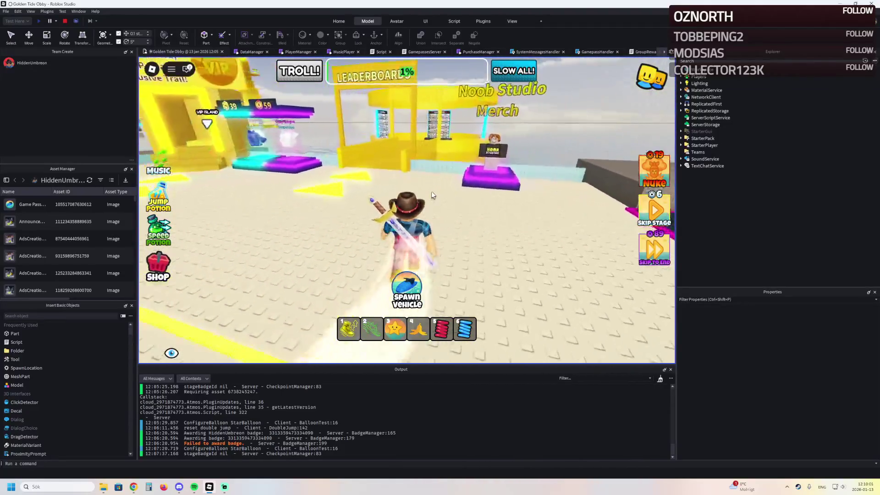
pyautogui.press('w')
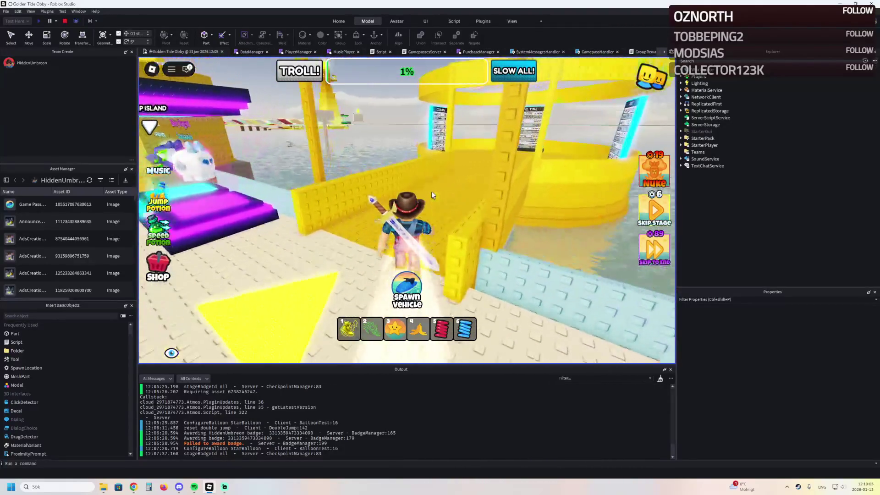
pyautogui.press('s')
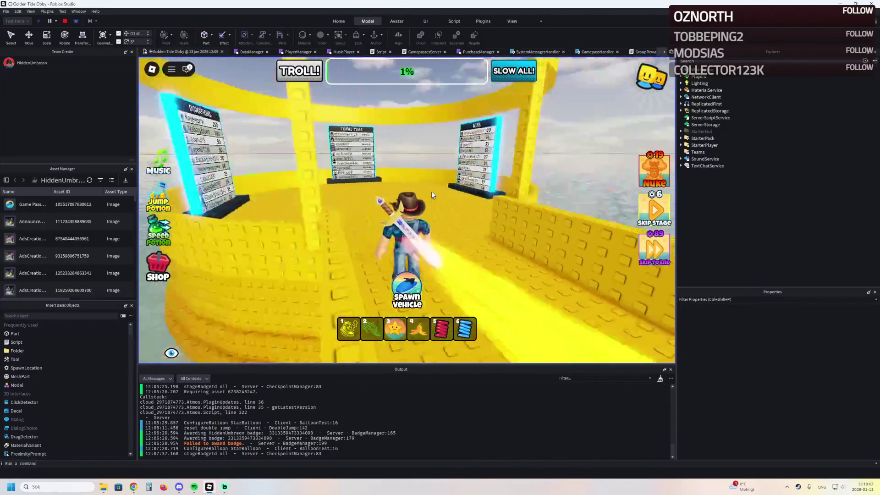
pyautogui.press('a')
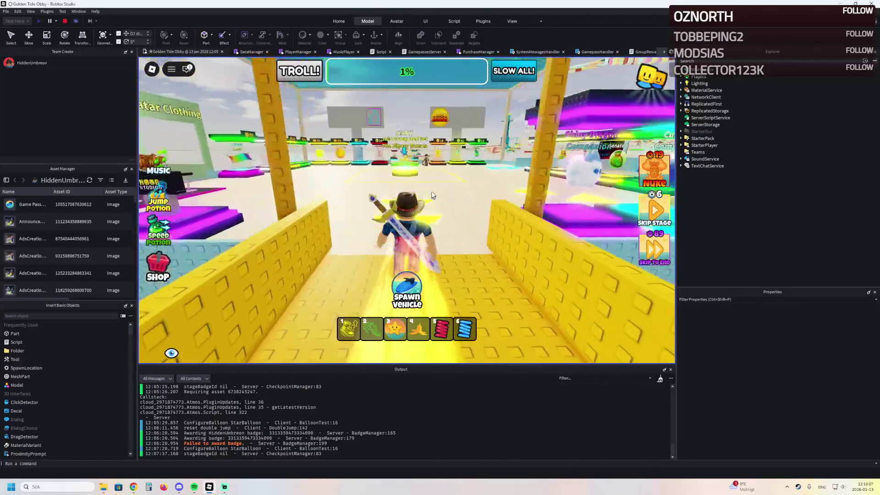
pyautogui.press('d')
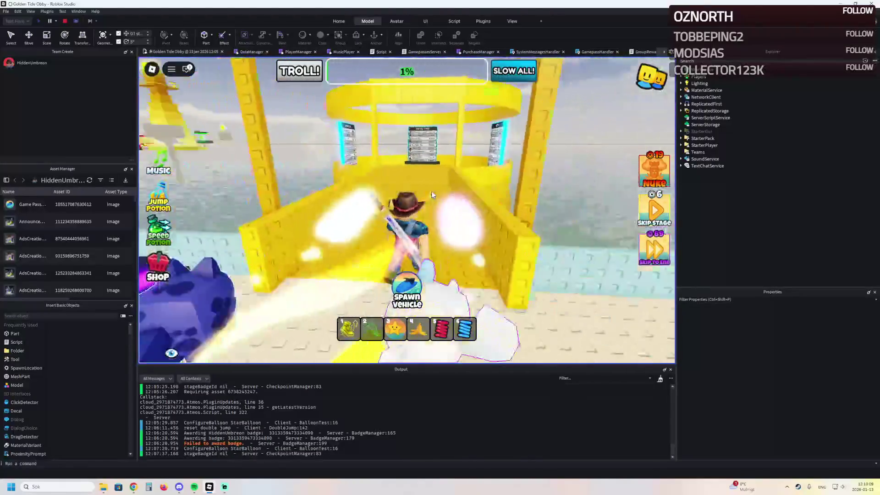
pyautogui.press('w')
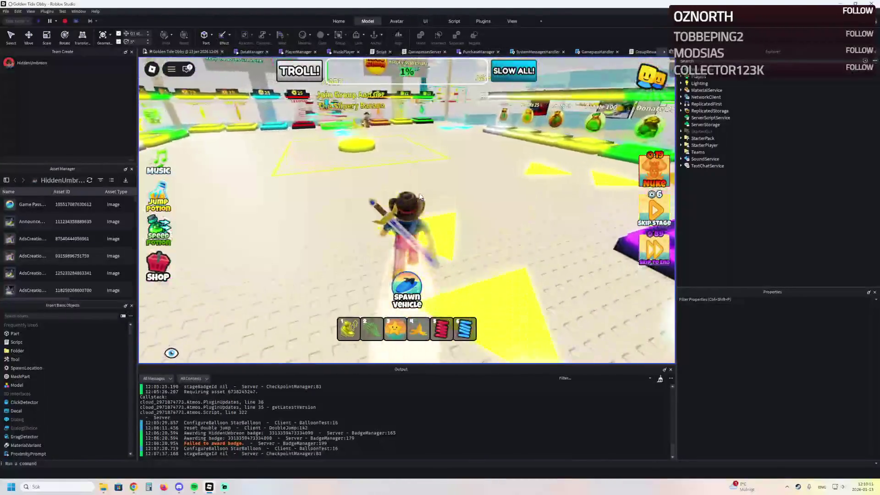
pyautogui.press('d')
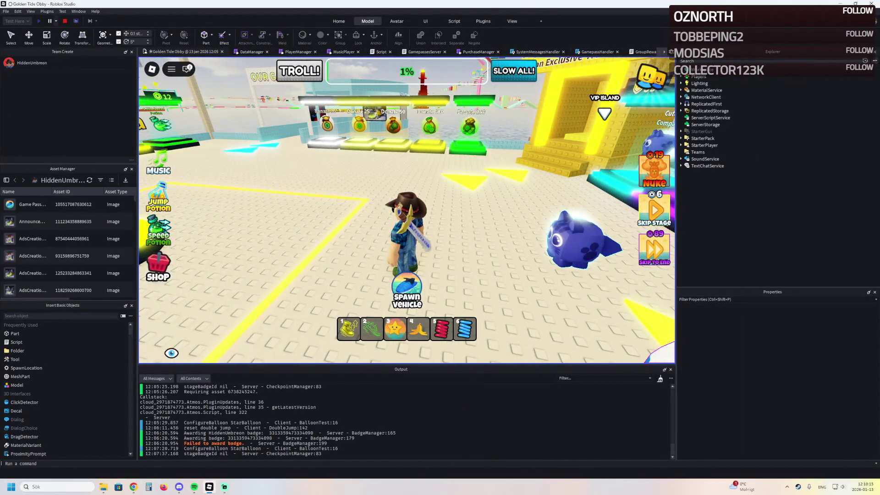
pyautogui.hotkey('shift', 'F5')
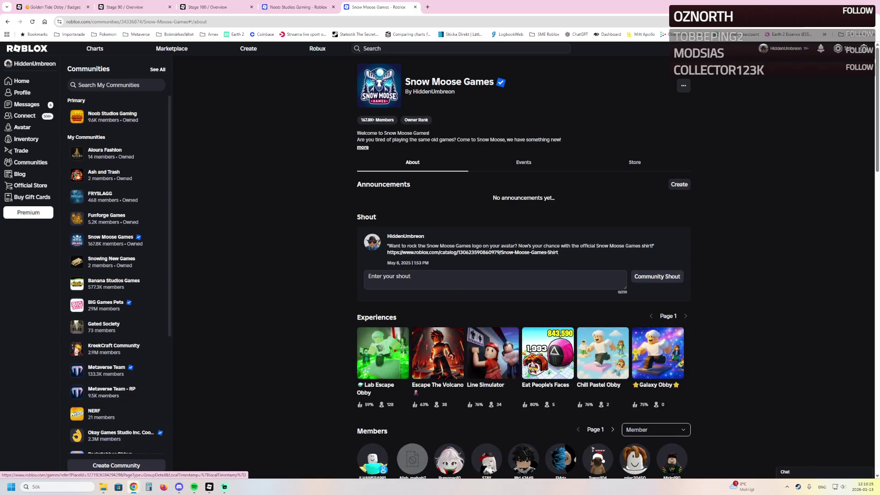
# Open Escape The Volcano from the Snow Moose Games community in a new tab and launch it
pyautogui.middleClick(602, 353)
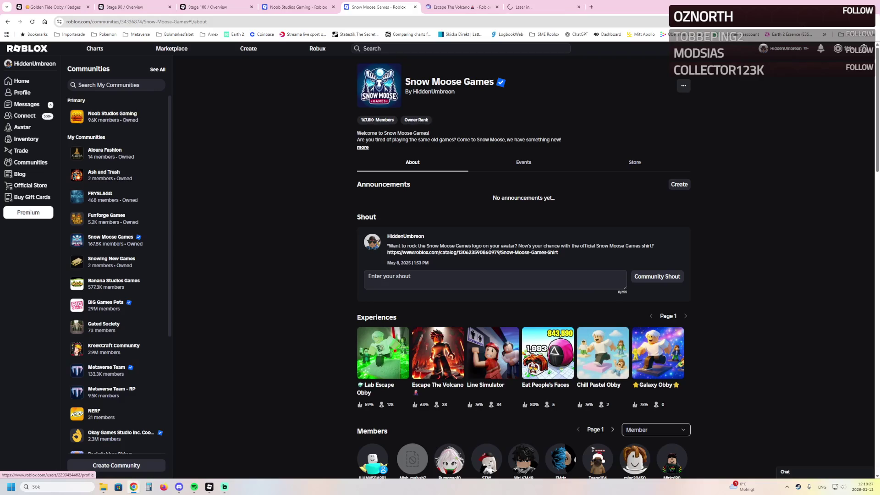
pyautogui.hotkey('ctrl', 'Tab')
pyautogui.click(543, 149)
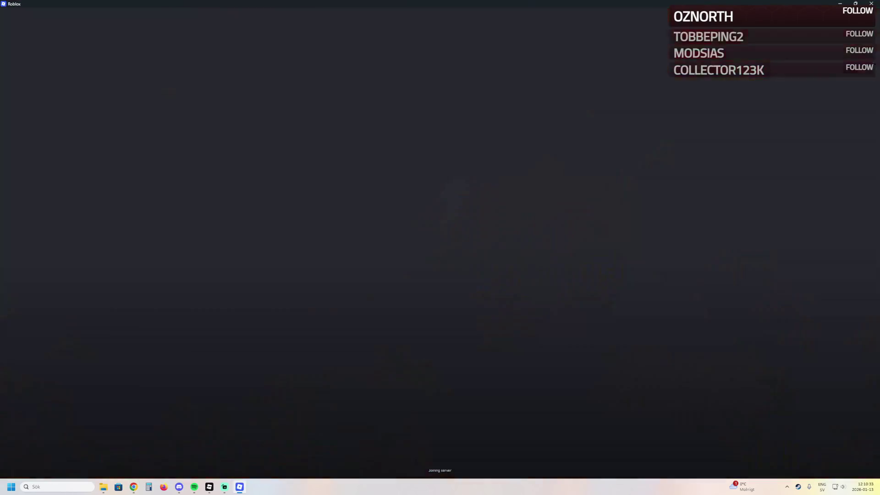
# Walk past the leaderboards and along the wooden path over the lava to the railed platform
pyautogui.press('a')
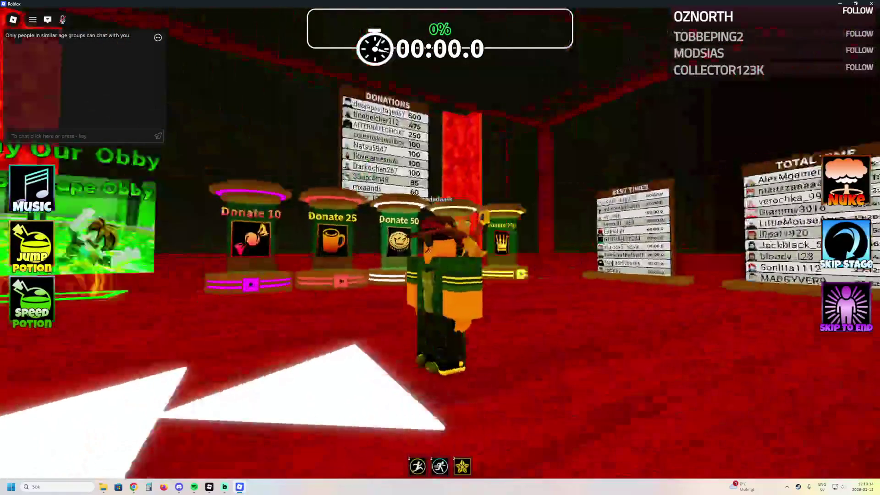
pyautogui.press('d')
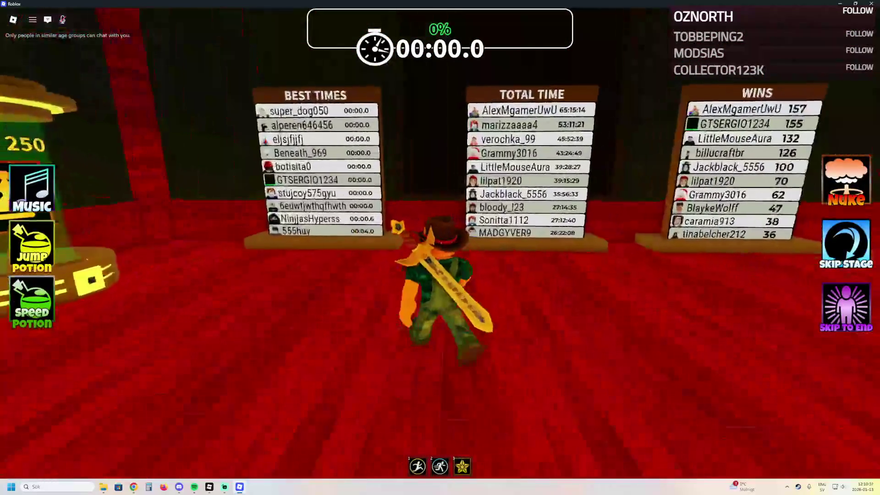
pyautogui.press('a')
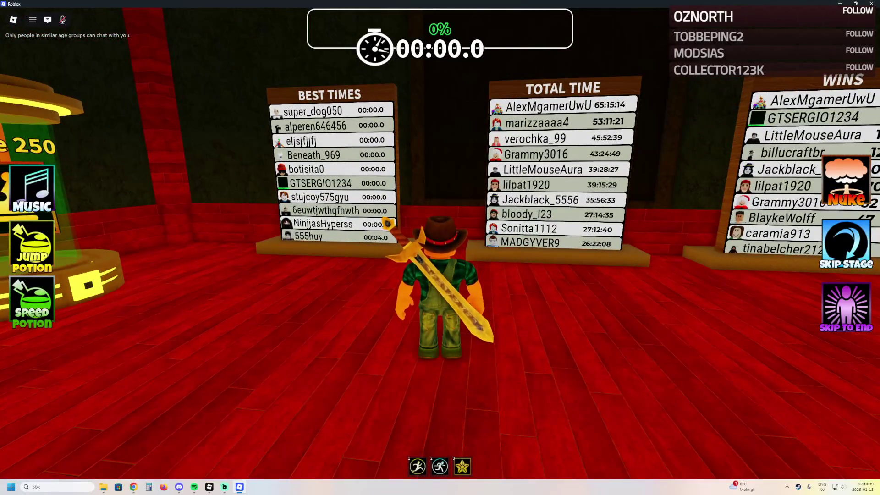
pyautogui.scroll(-3, 440, 247)
pyautogui.scroll(2, 440, 248)
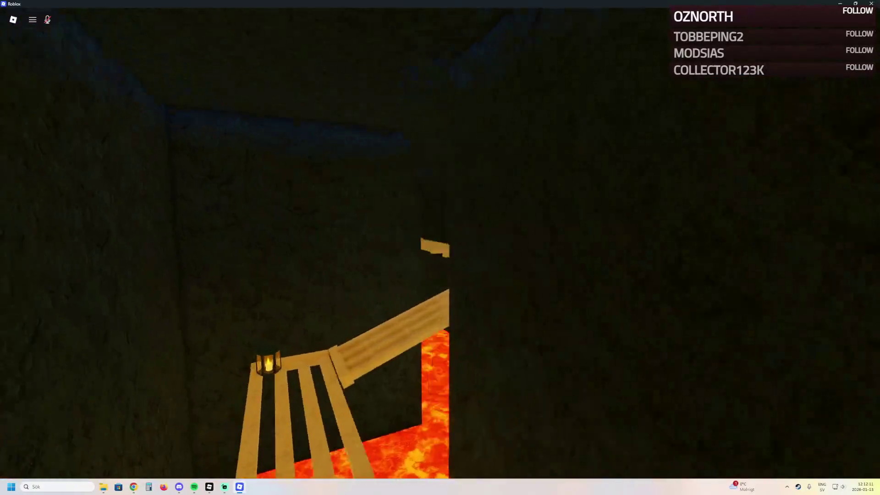
pyautogui.press('w')
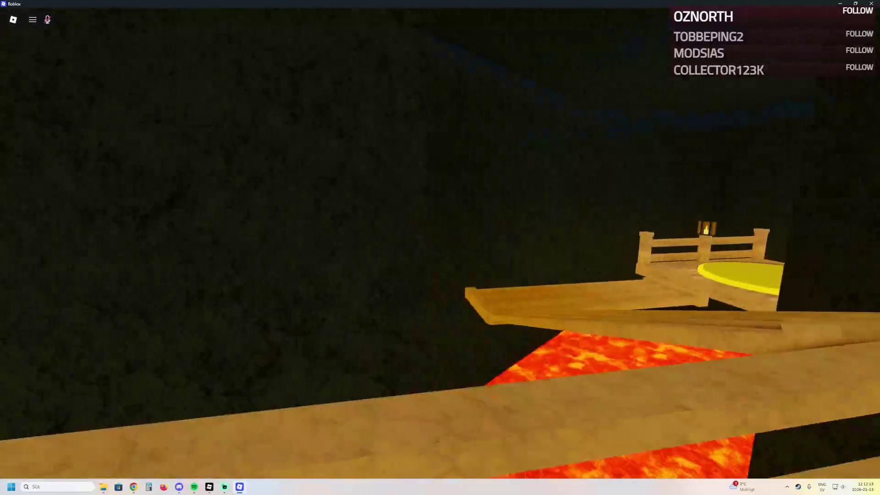
pyautogui.press('w')
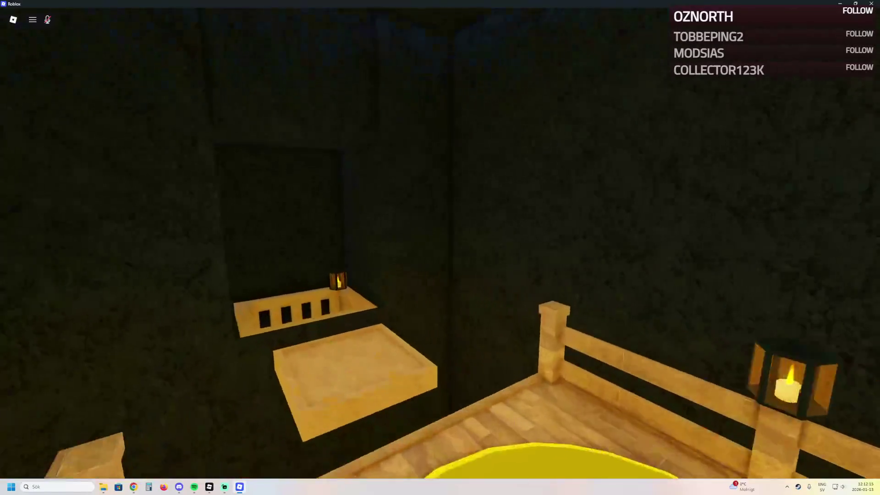
# Drop through the shaft and run the lava corridors to the 5 Min Jump Potion platform
pyautogui.press('w')
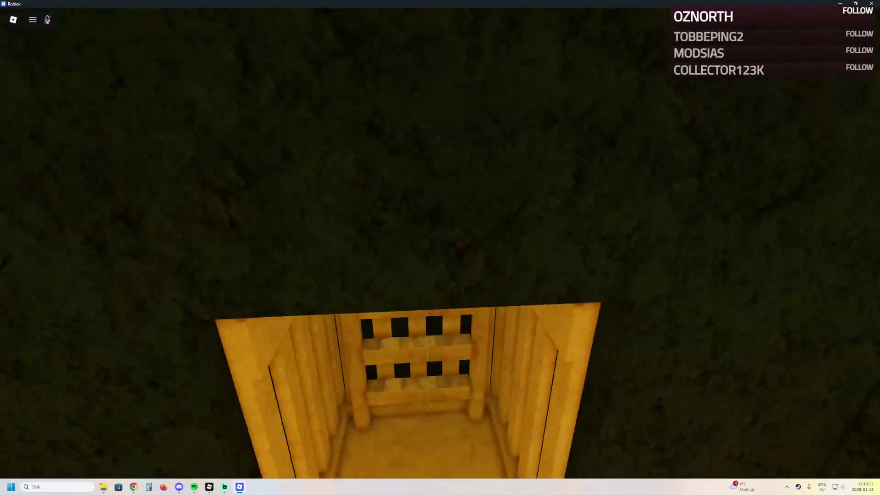
pyautogui.press('w')
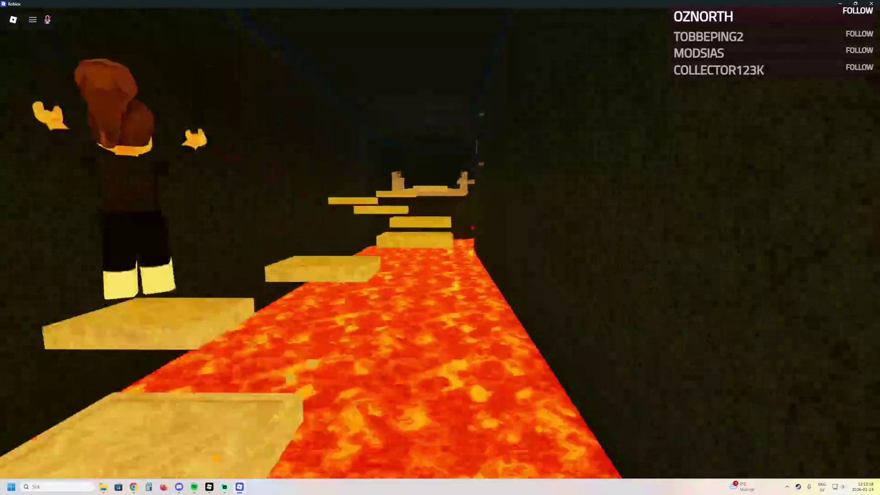
pyautogui.press('w')
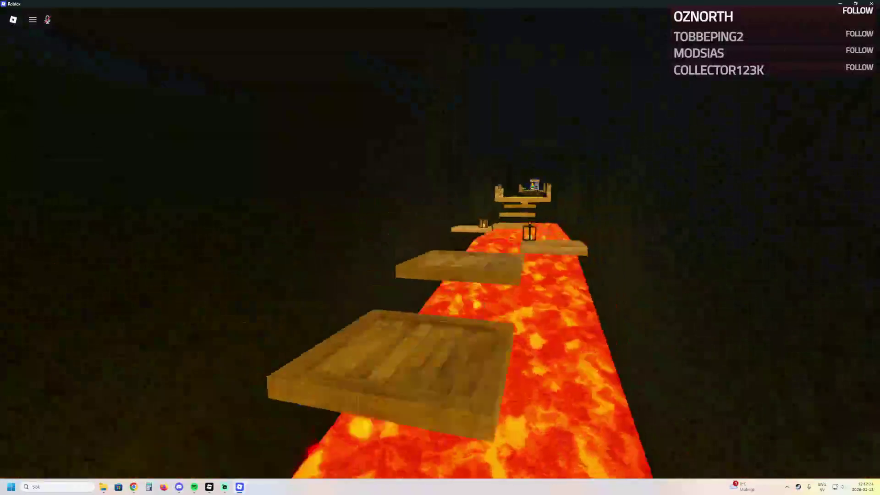
pyautogui.press('w')
pyautogui.press('w')
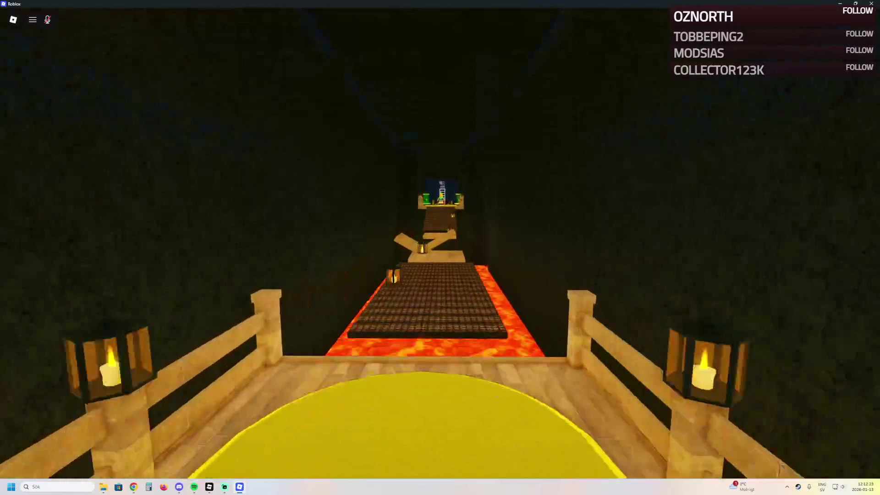
pyautogui.press('w')
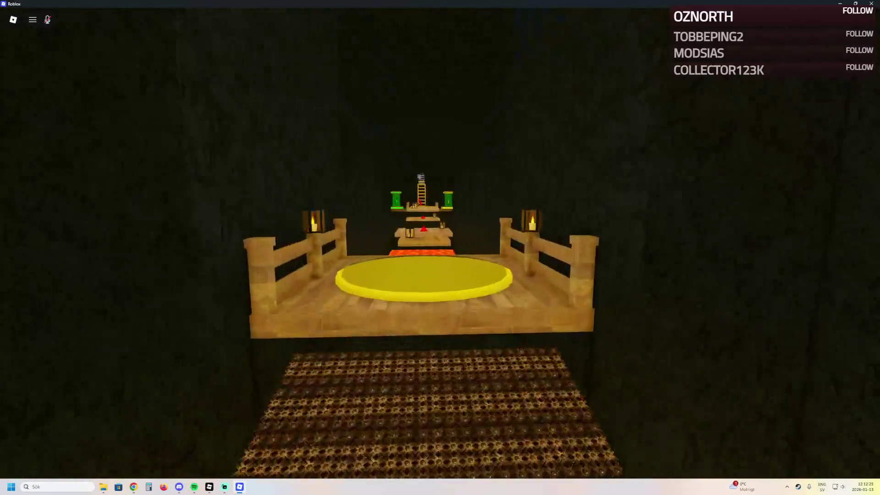
pyautogui.press('w')
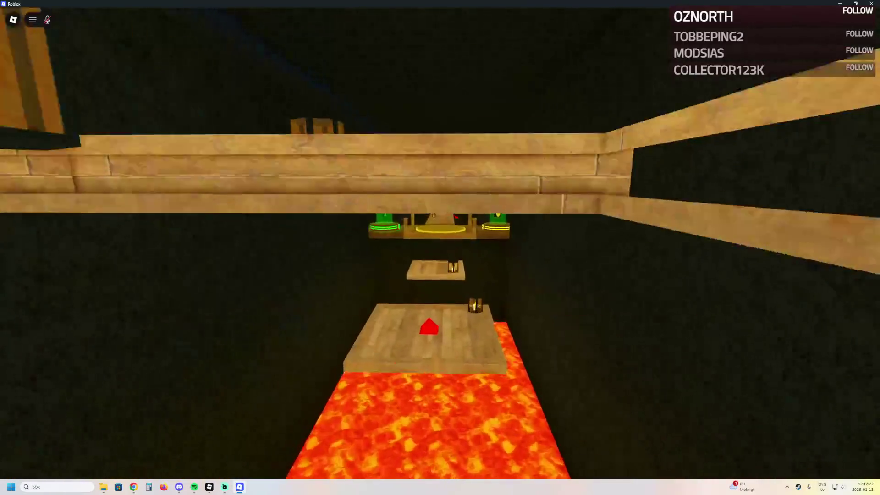
pyautogui.press('w')
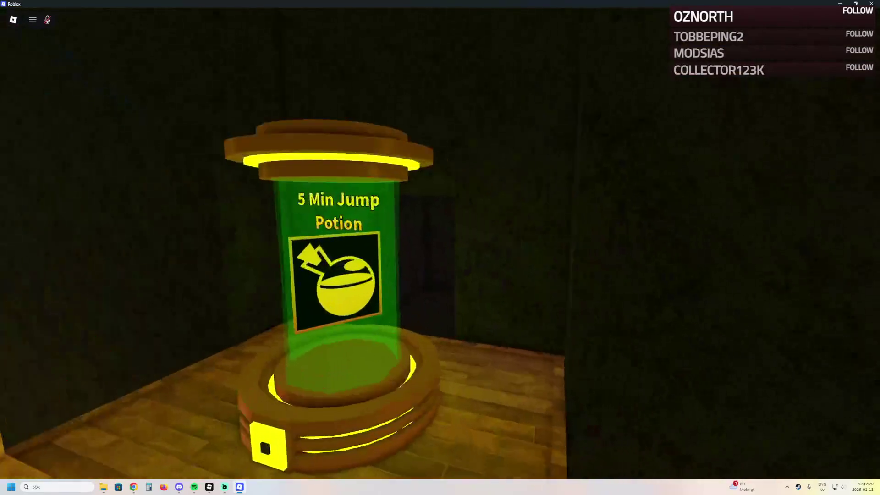
# Step onto the Lab Escape Obby teleport pad, then switch back to the browser
pyautogui.press('a')
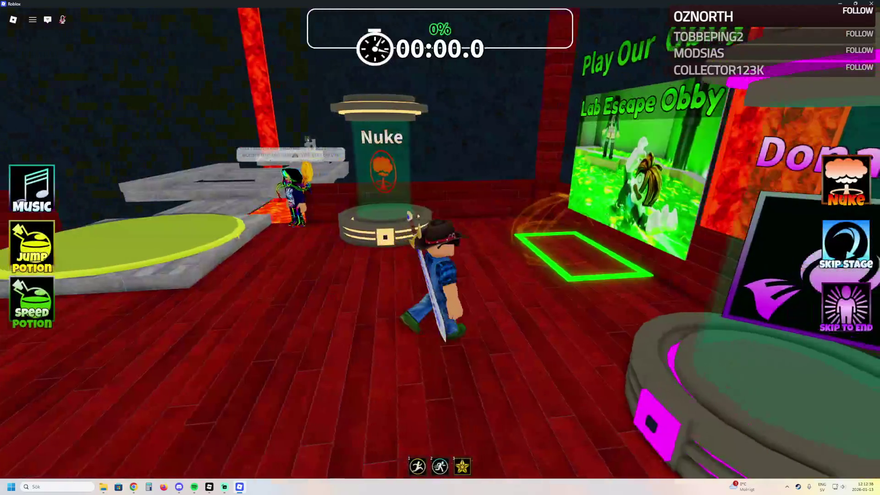
pyautogui.press('d')
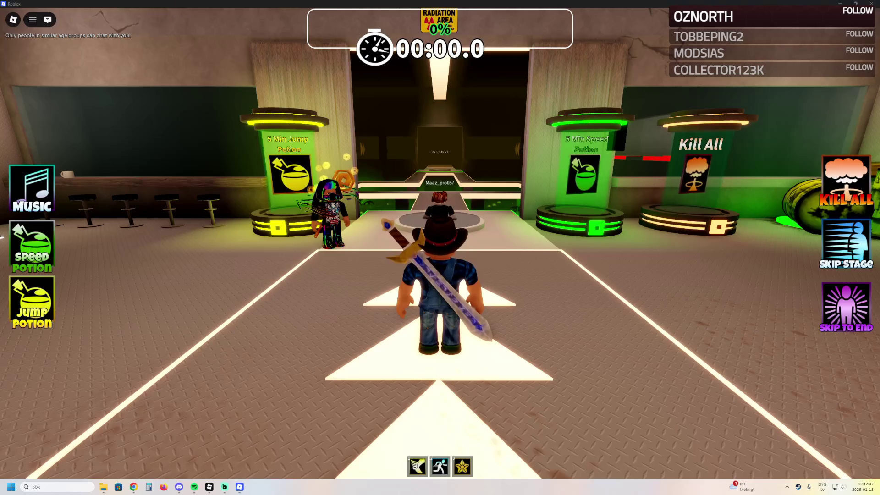
pyautogui.hotkey('alt', 'Tab')
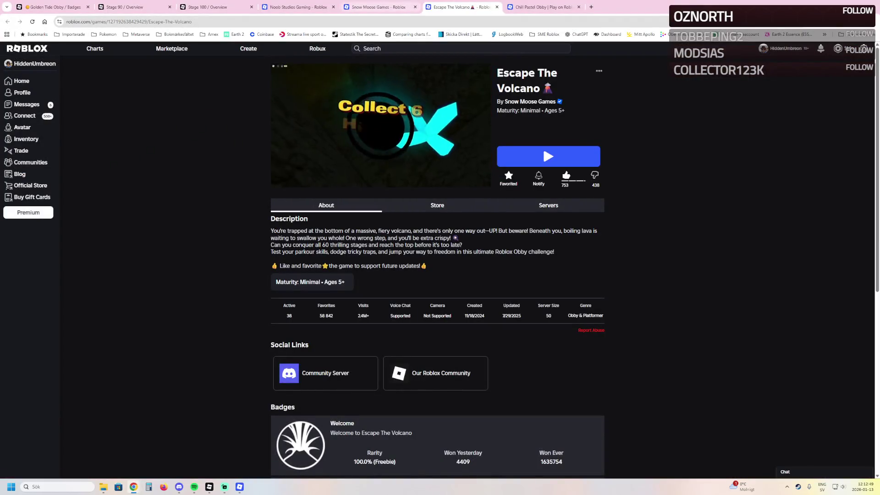
# Open Lab Escape Obby from the Snow Moose Games community and choose View Analytics from its options menu
pyautogui.hotkey('ctrl', 'shift', 'Tab')
pyautogui.click(382, 353)
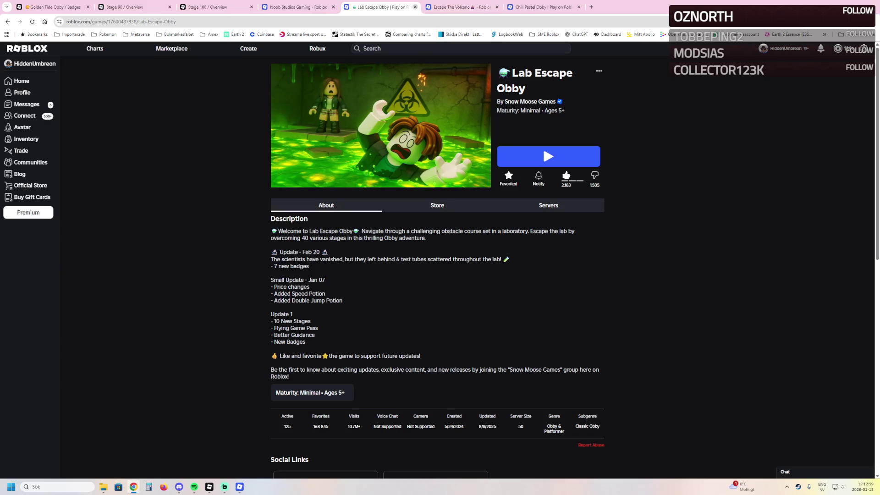
pyautogui.click(598, 70)
pyautogui.click(585, 100)
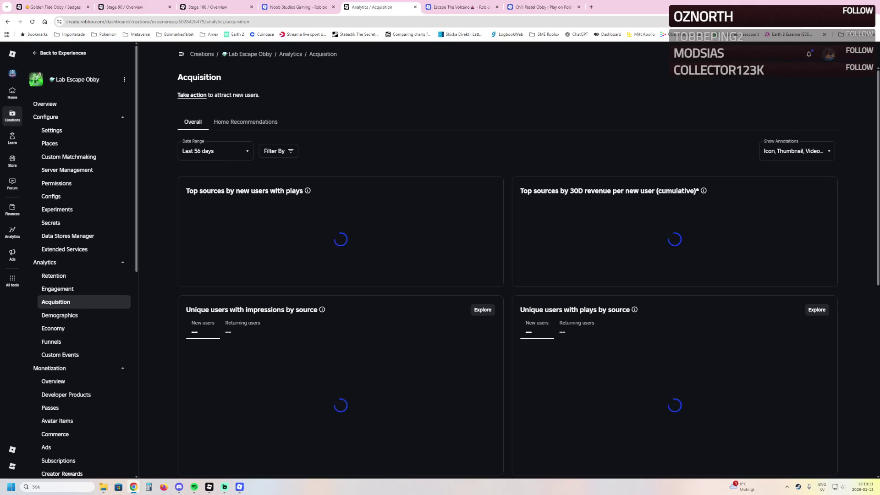
# Scroll the dashboard and switch to the Golden Tide Obby badges page
pyautogui.scroll(-2, 507, 250)
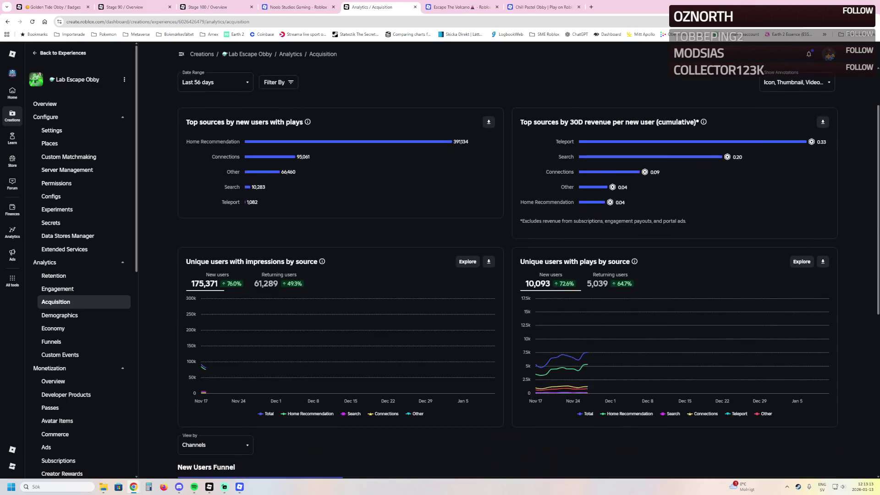
pyautogui.scroll(-1, 507, 250)
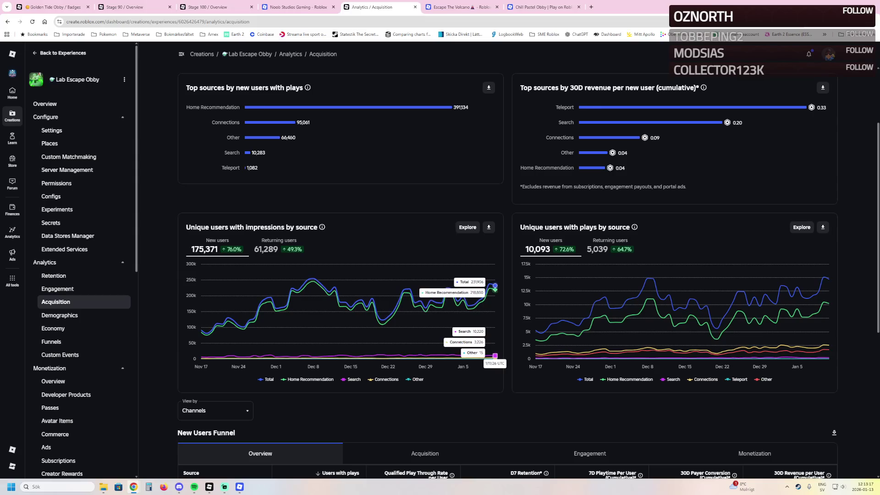
pyautogui.hotkey('ctrl', '1')
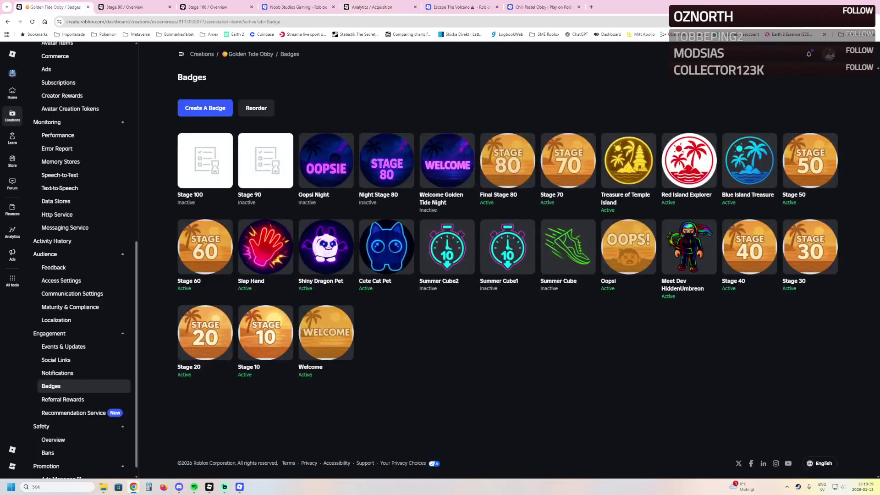
pyautogui.scroll(5, 68, 192)
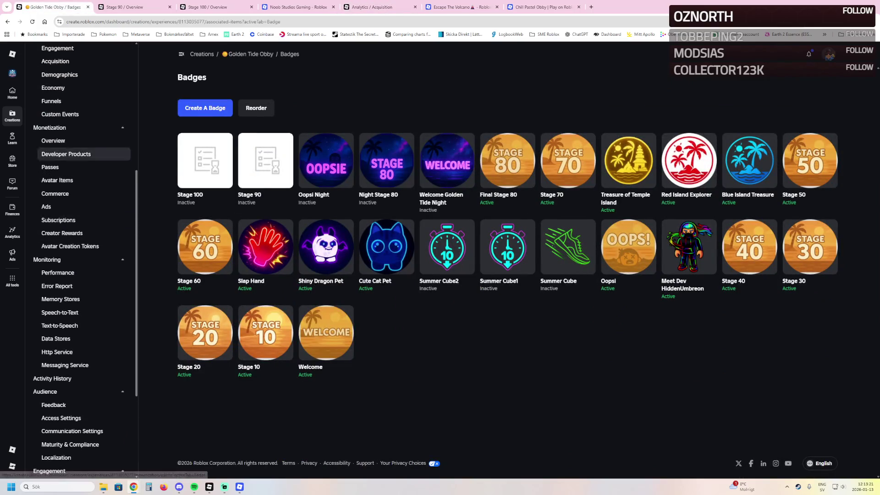
# Load Golden Tide Obby's Acquisition analytics charts, then return to the running Roblox game
pyautogui.click(55, 164)
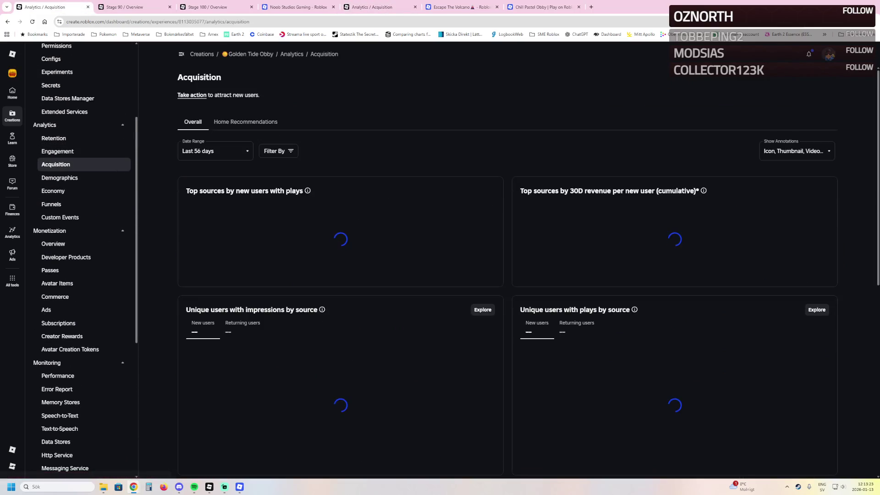
pyautogui.scroll(-1, 504, 275)
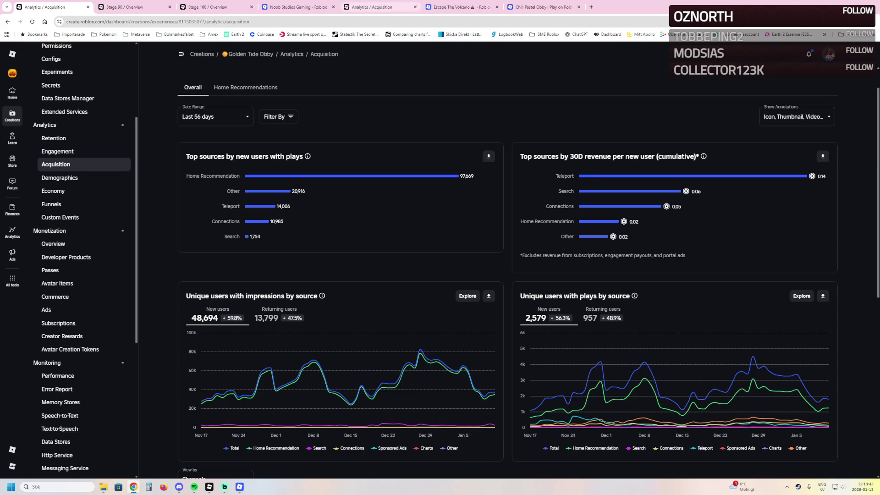
pyautogui.moveTo(239, 487)
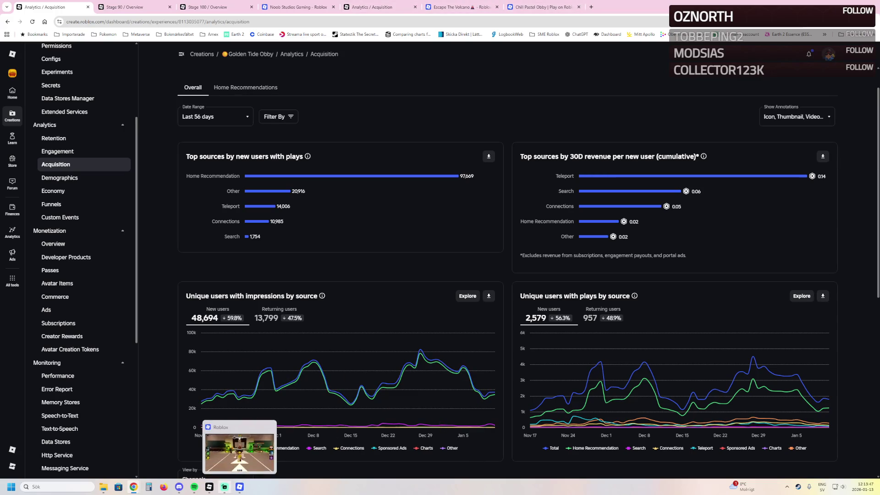
pyautogui.click(236, 438)
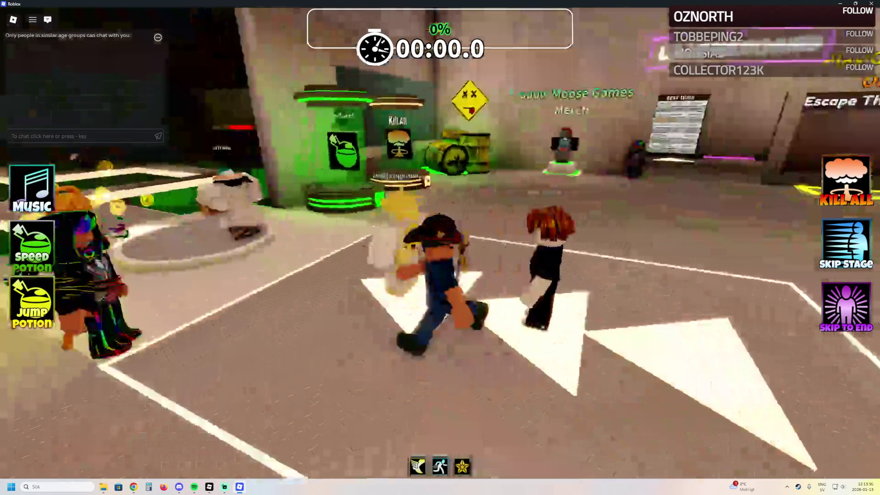
# Walk past the Best Times board and poster onto the glowing pad to start the stage
pyautogui.press('w')
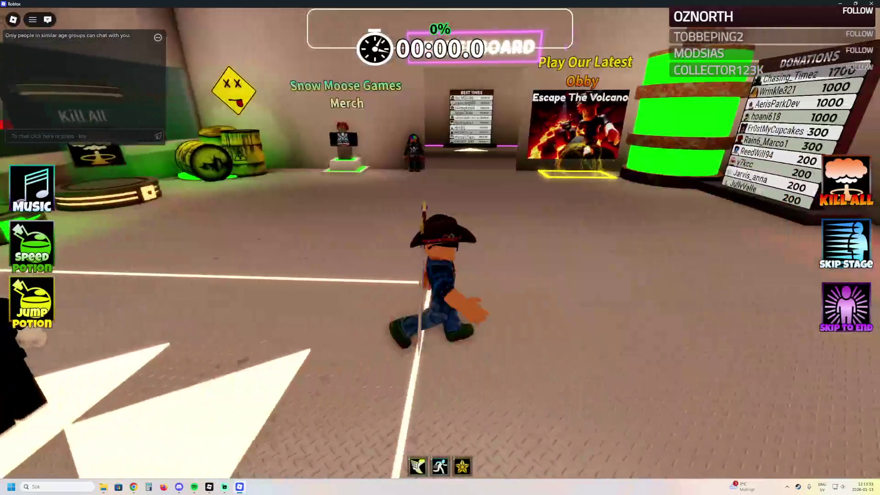
pyautogui.press('w')
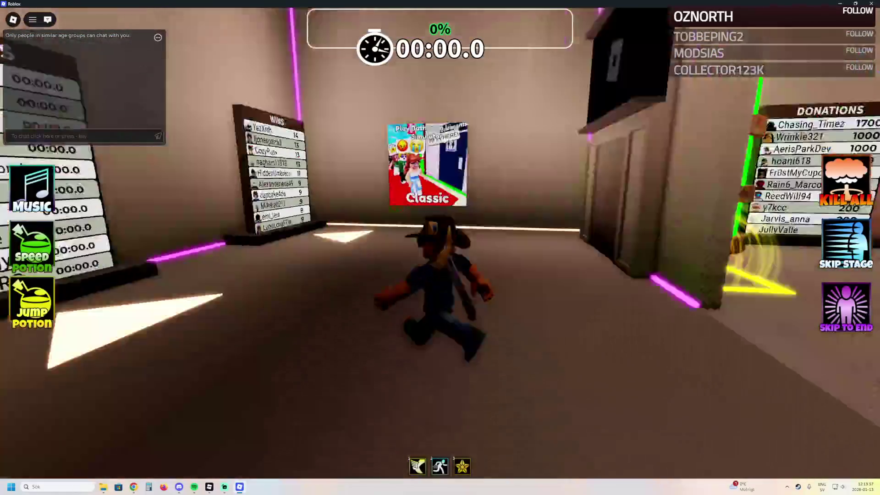
pyautogui.press('w')
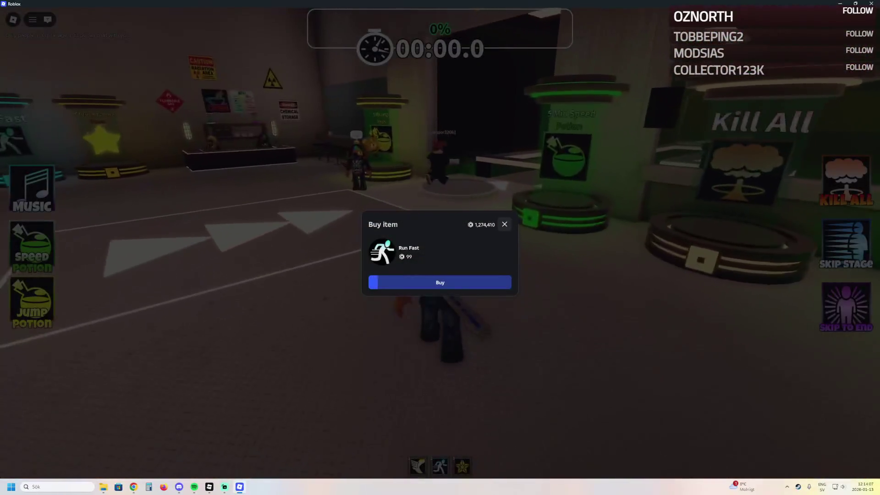
pyautogui.press('w')
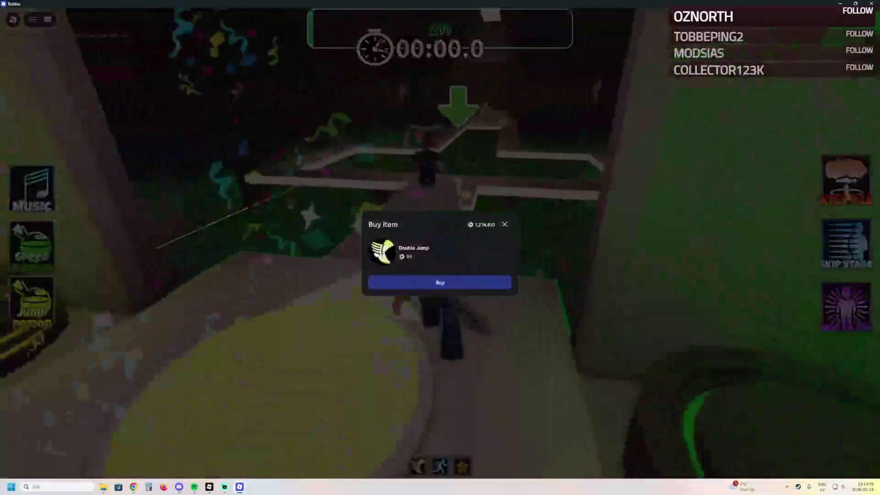
# Run the green stage's walkway to the end pad and cross the stepping platforms onto the checkpoint
pyautogui.press('a')
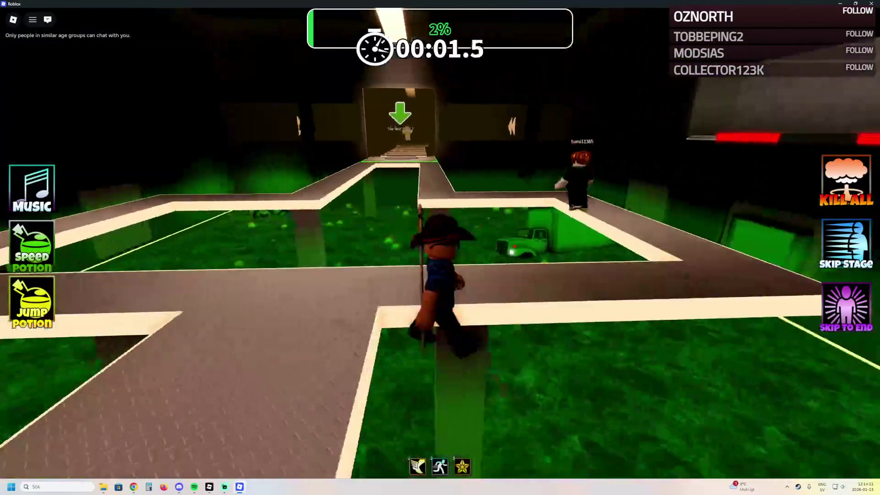
pyautogui.press('w')
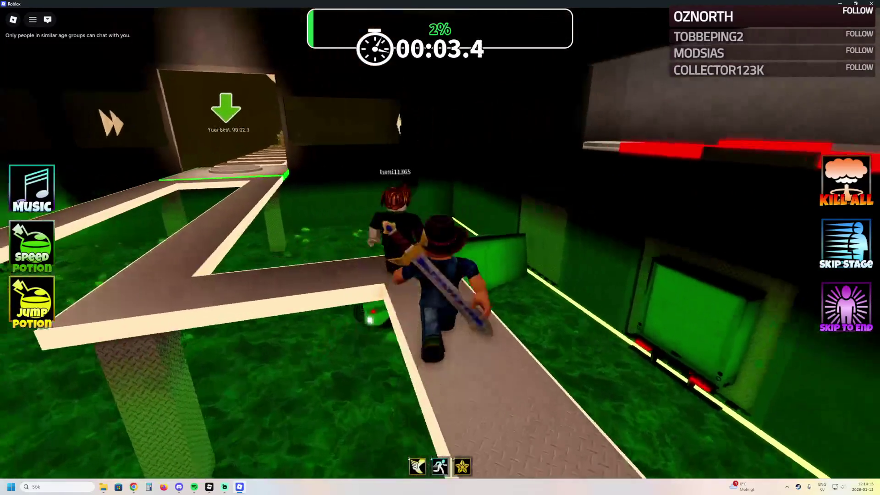
pyautogui.press('w')
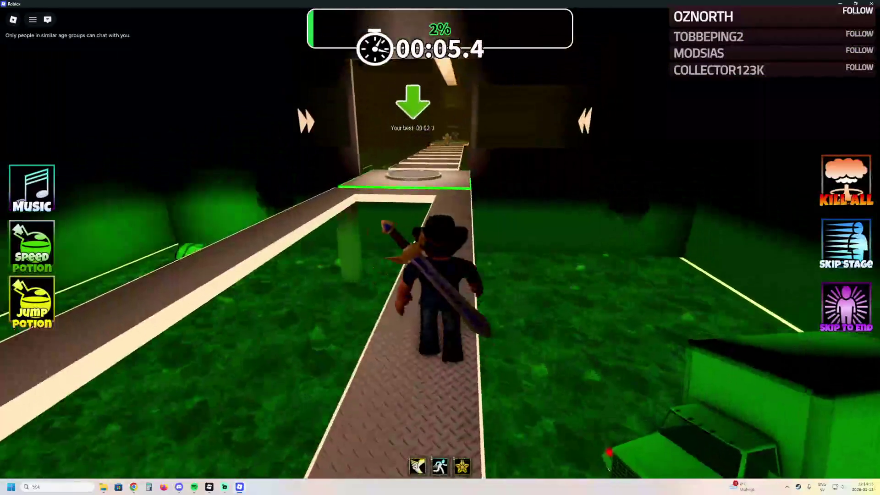
pyautogui.press('w')
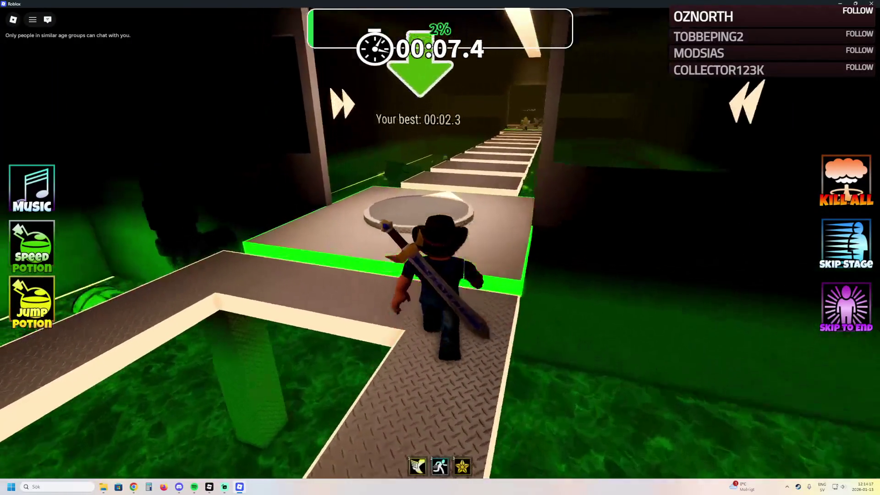
pyautogui.press('w')
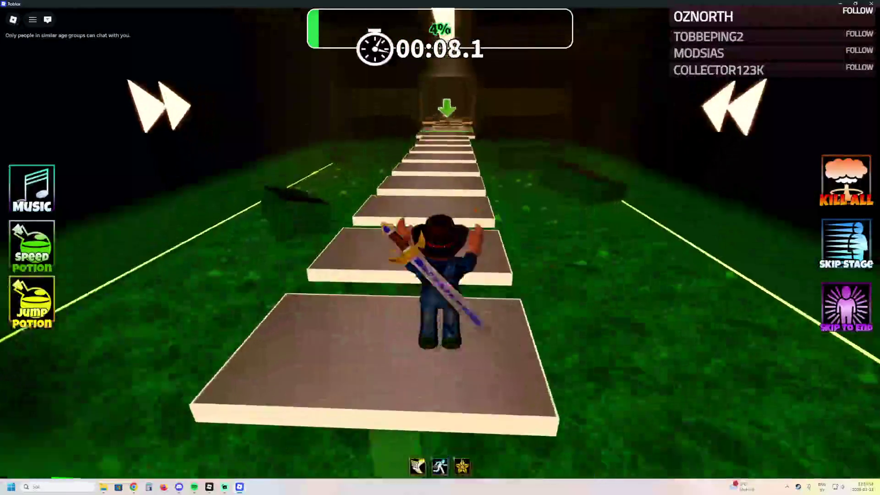
pyautogui.press('w')
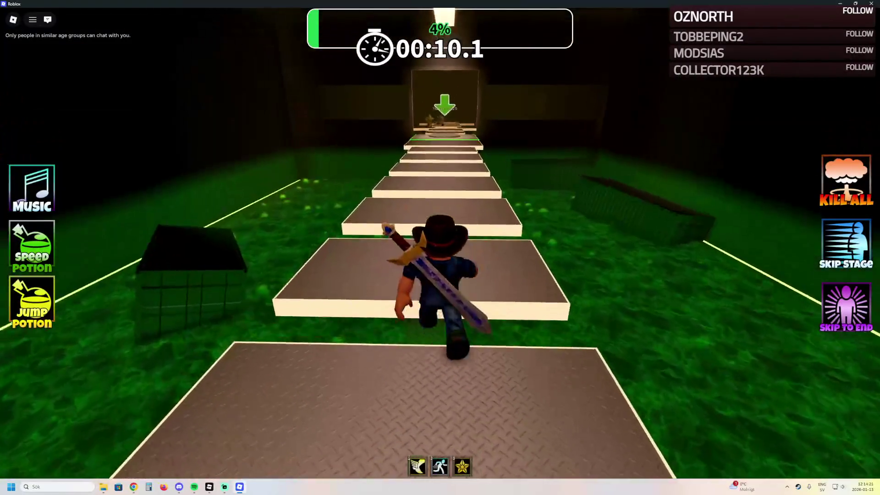
pyautogui.press('w')
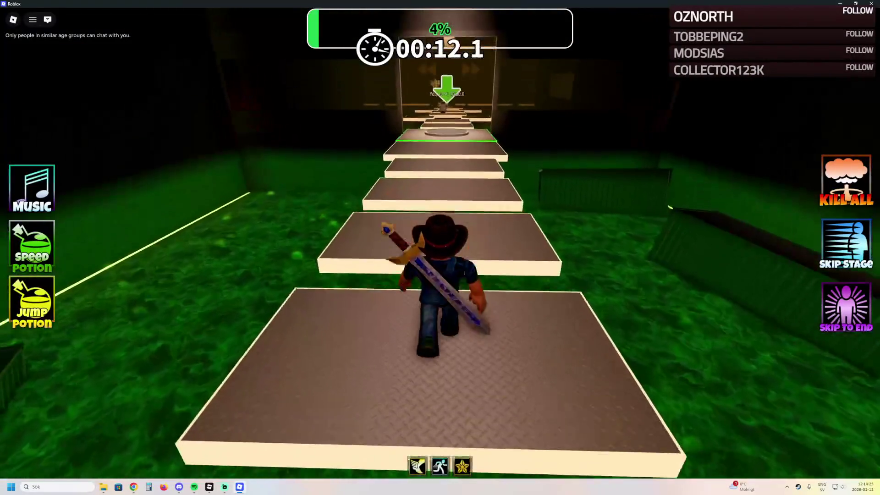
pyautogui.press('w')
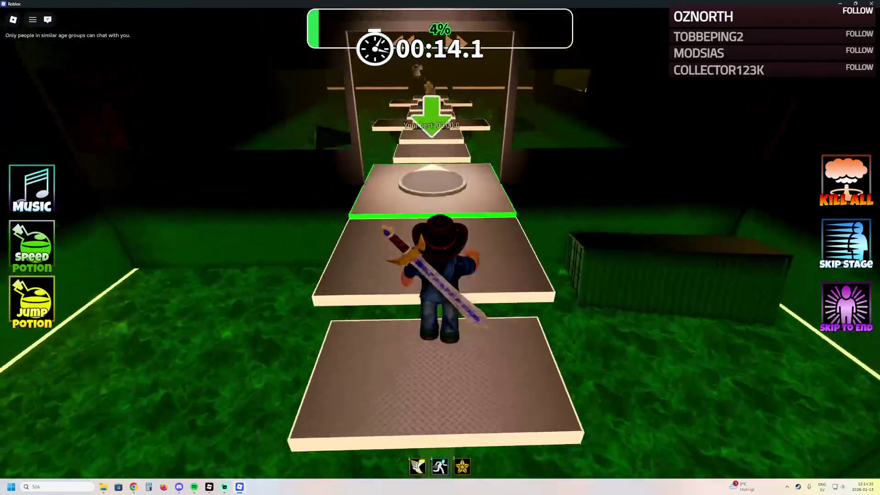
pyautogui.press('w')
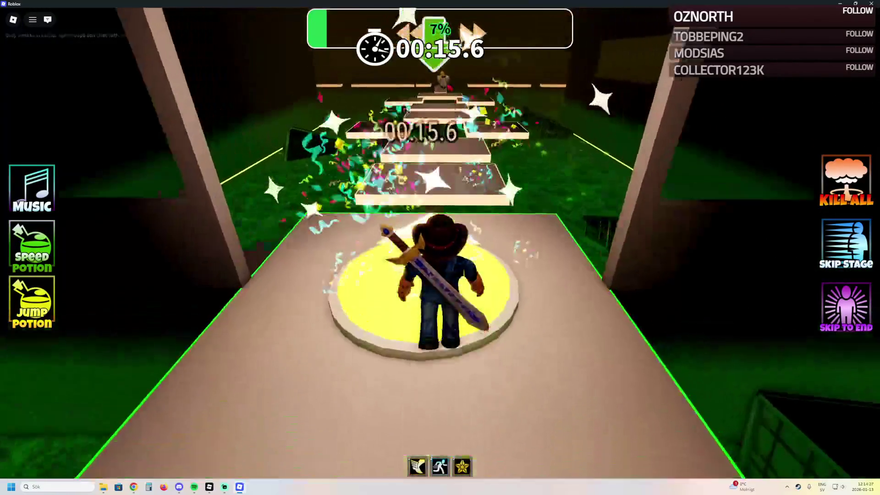
# Cross the floating platforms and narrow walkways, jumping to the next platform and down to the floor
pyautogui.press('w')
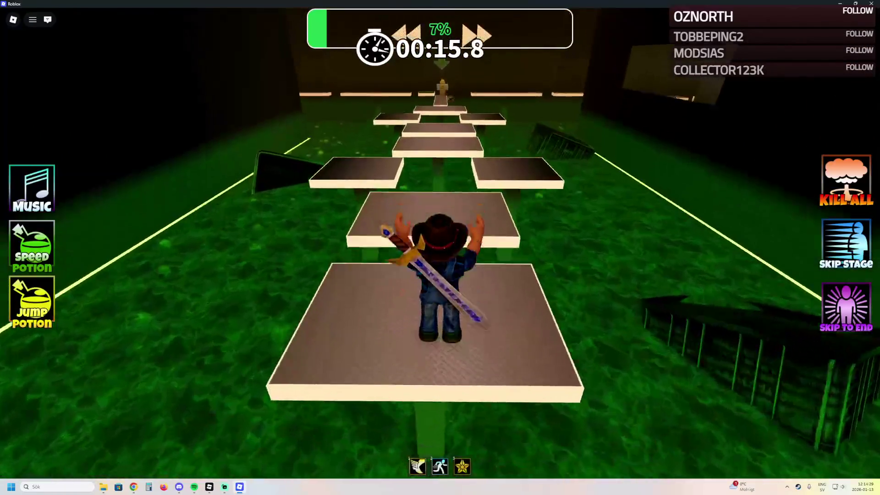
pyautogui.press('w')
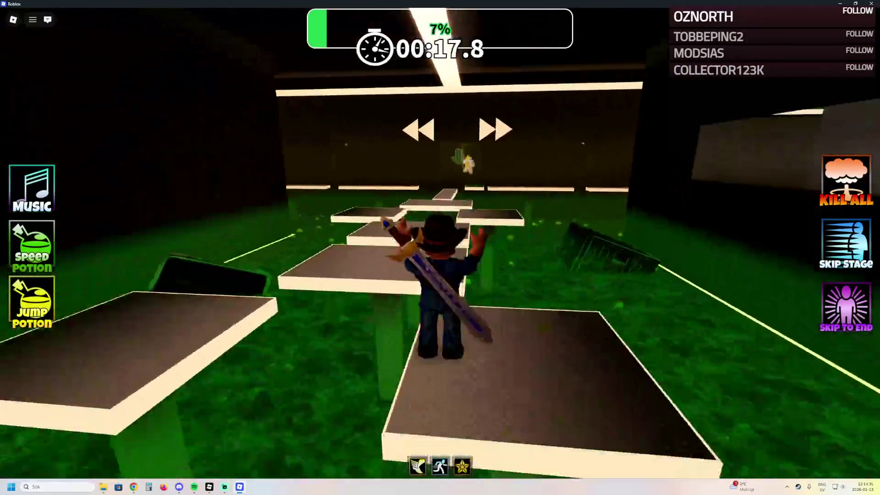
pyautogui.press('w')
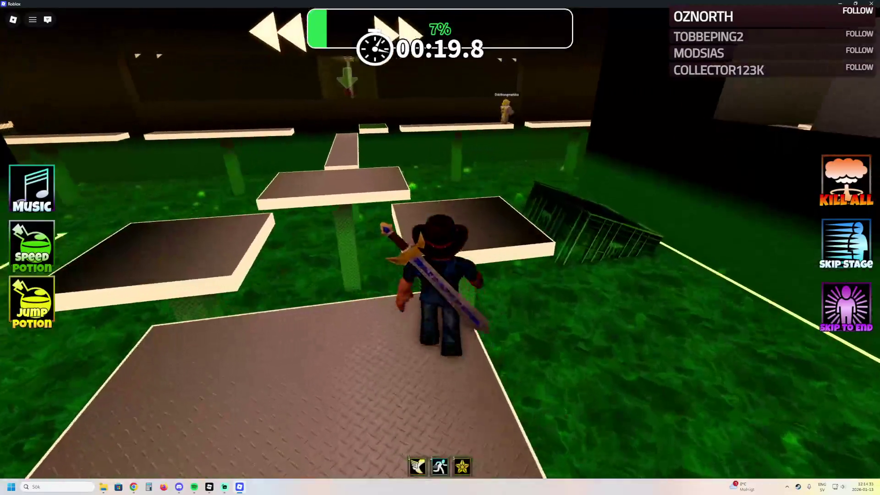
pyautogui.press('w')
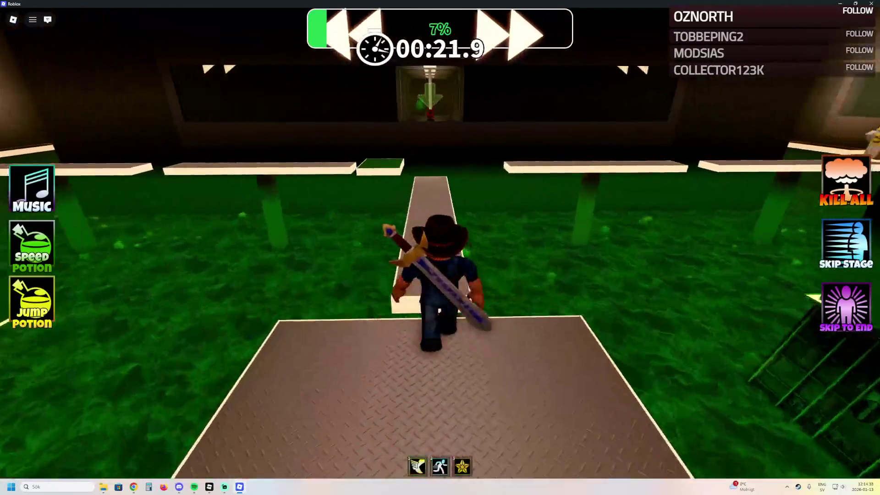
pyautogui.press('w')
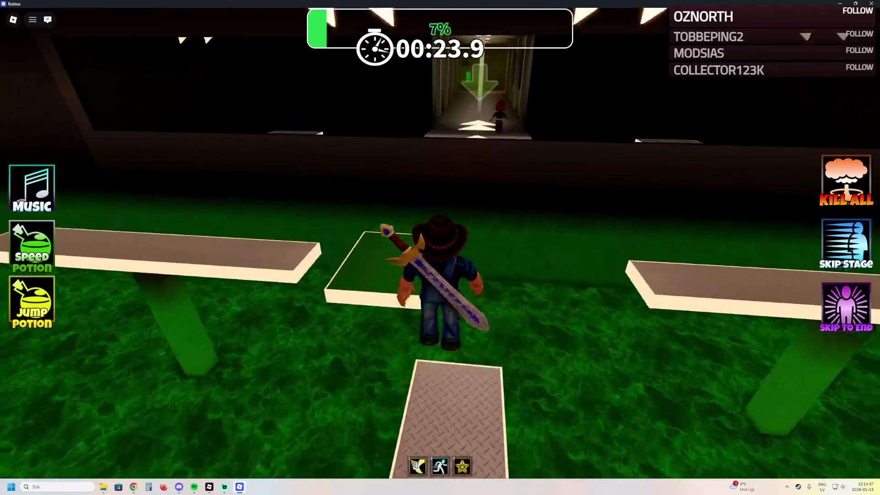
pyautogui.press('w')
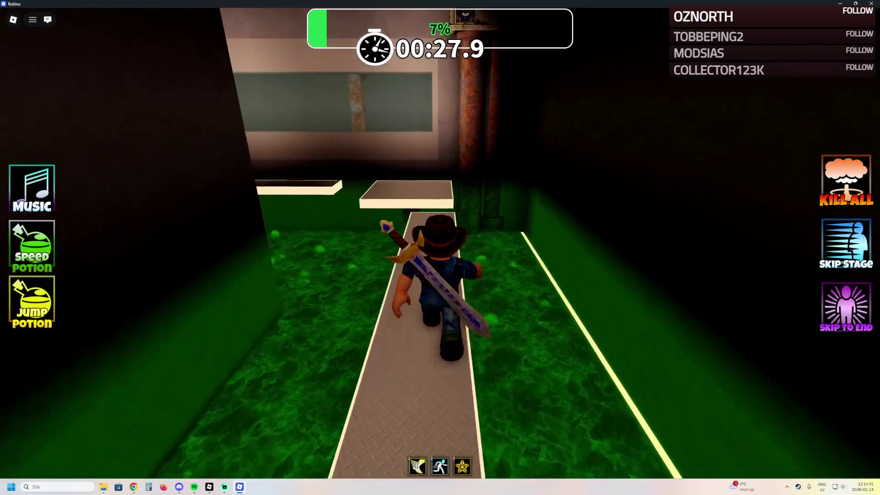
pyautogui.press('w')
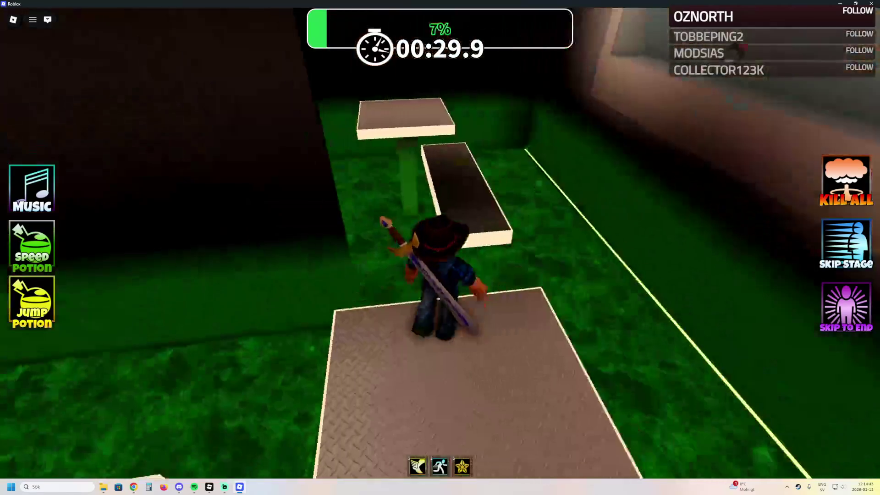
pyautogui.press('w')
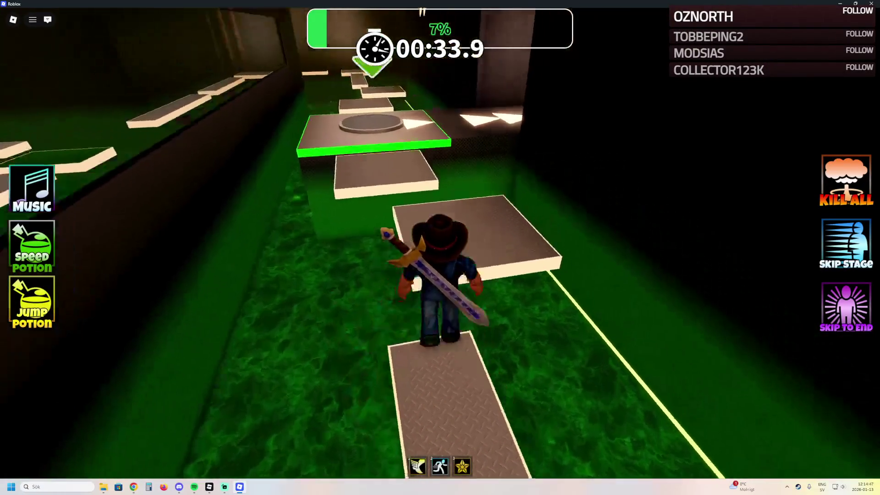
pyautogui.press('w')
pyautogui.press('space')
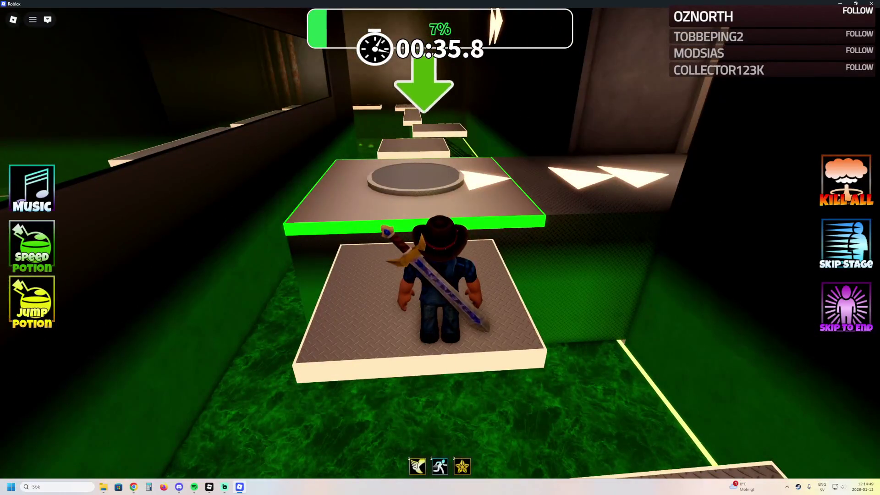
pyautogui.press('w')
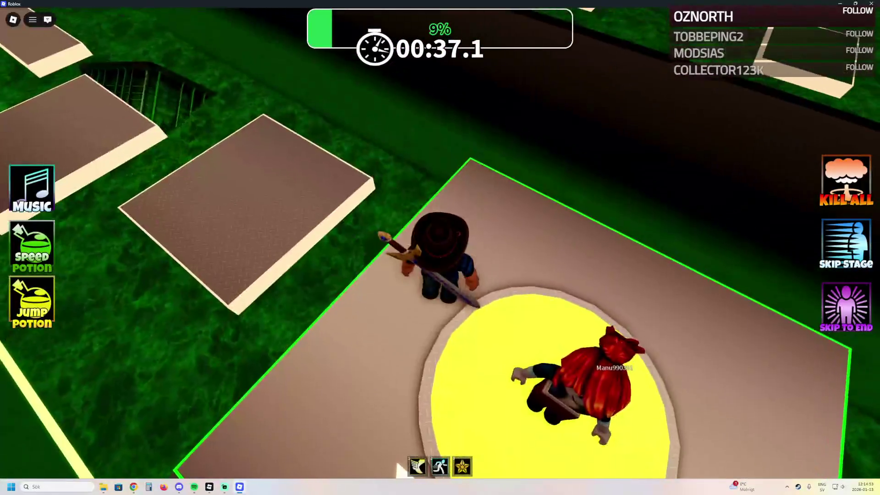
# Equip the star item, run to the next stage, and jump across its platforms to the checkpoint
pyautogui.press('3')
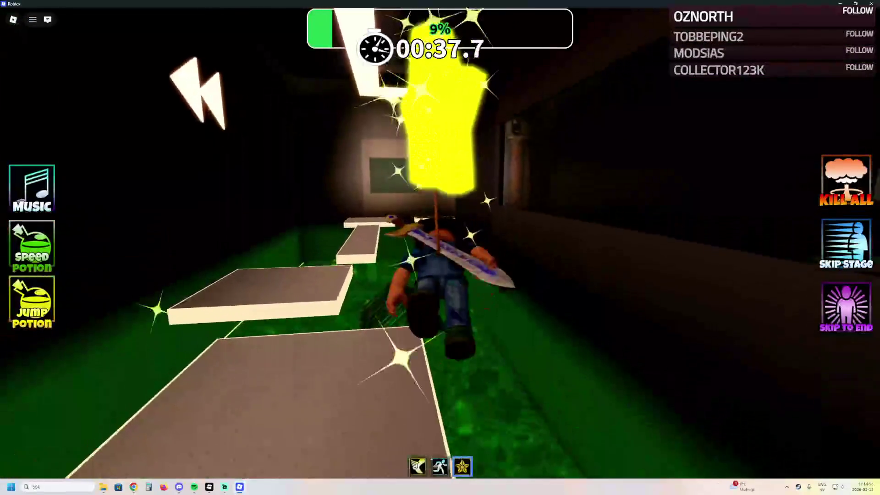
pyautogui.press('w')
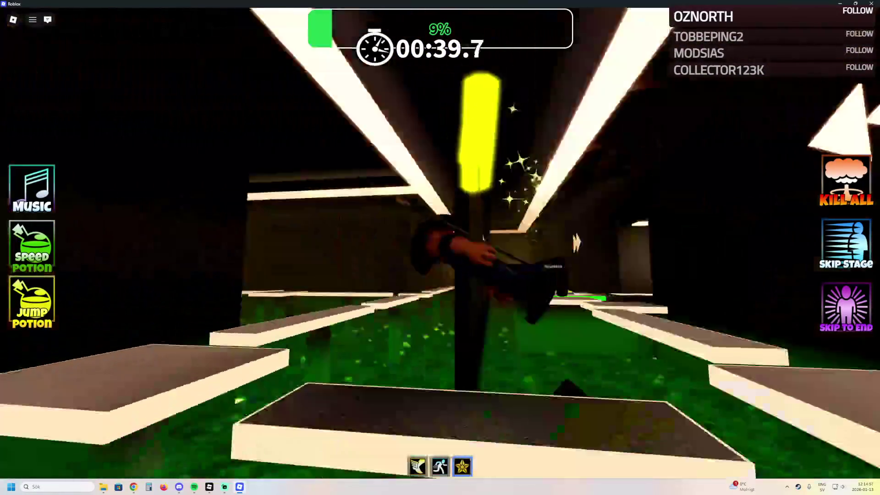
pyautogui.press('w')
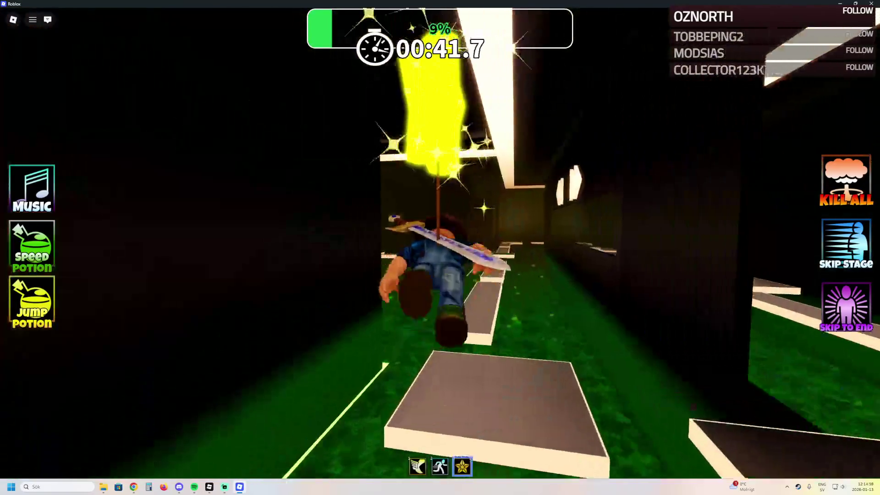
pyautogui.press('w')
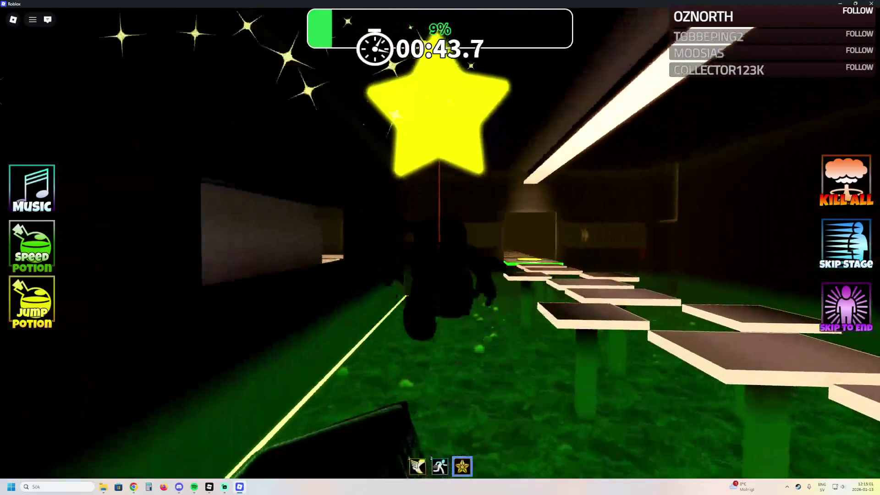
pyautogui.press('w')
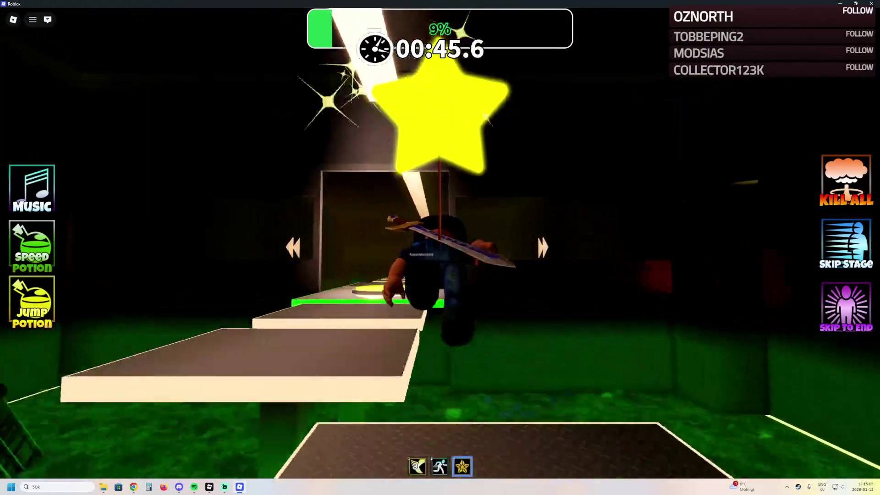
pyautogui.press('w')
pyautogui.press('w')
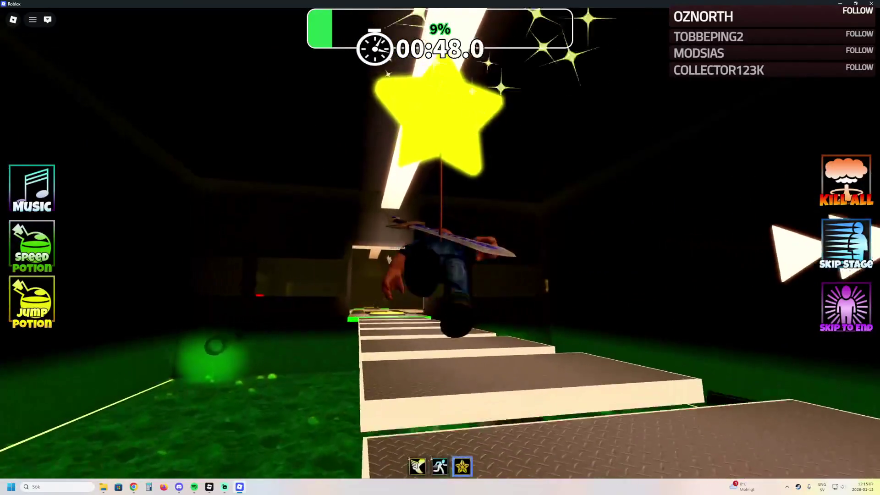
pyautogui.press('w')
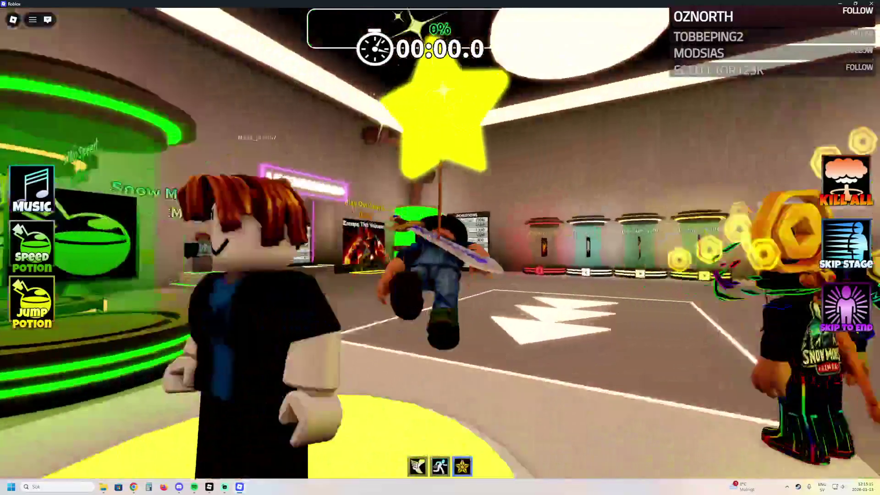
# Finish the run back to the lobby and line up at the Galaxy Obby poster for its teleport prompt
pyautogui.press('w')
pyautogui.press('w')
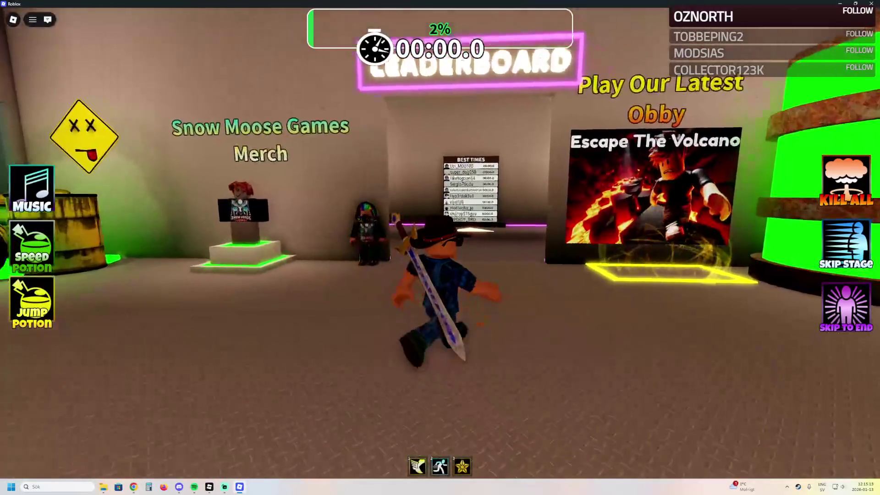
pyautogui.press('w')
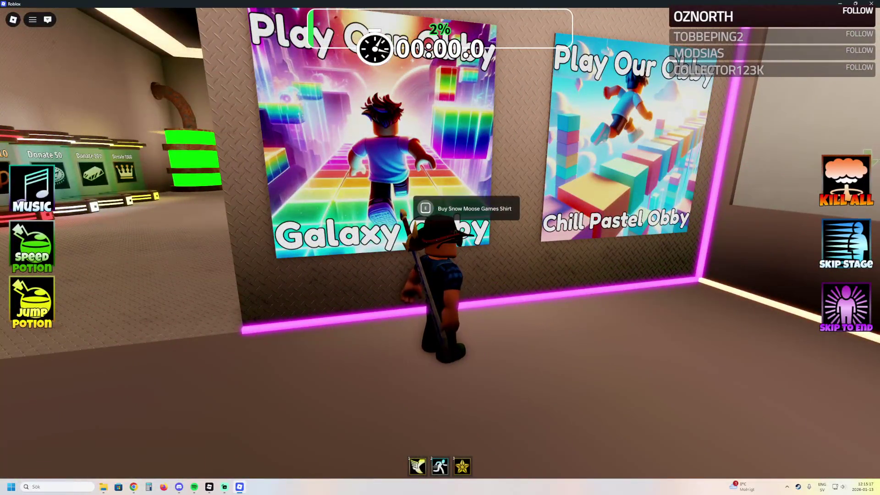
pyautogui.press('e')
pyautogui.press('s')
pyautogui.press('w')
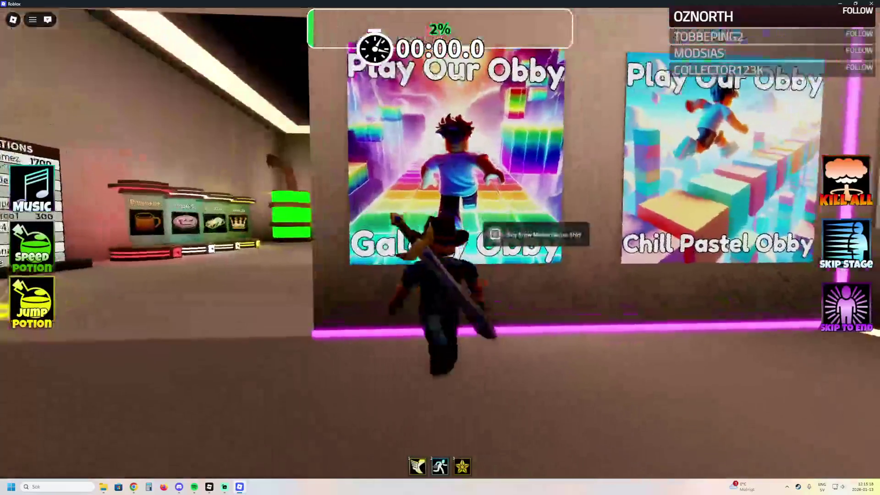
pyautogui.press('s')
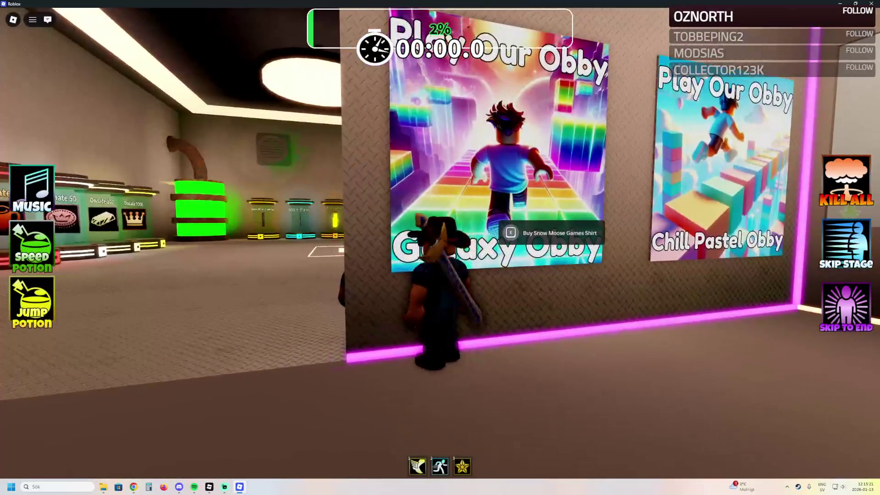
pyautogui.press('w')
pyautogui.press('s')
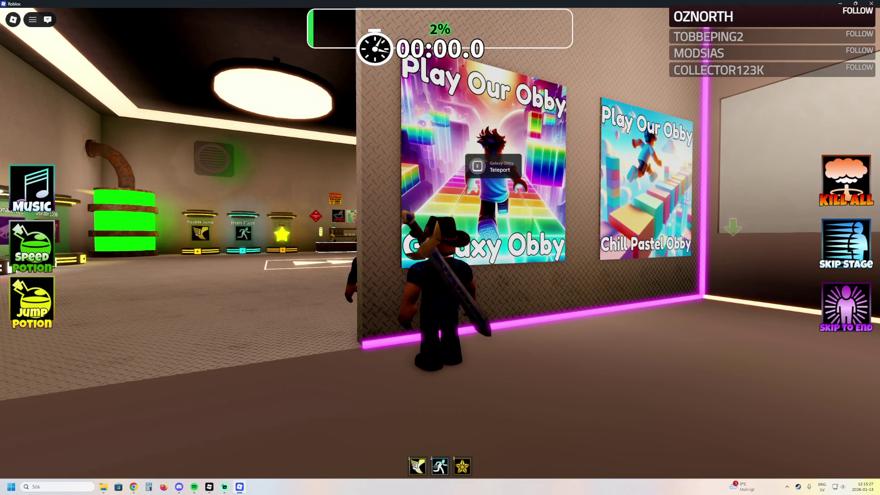
# Teleport into the Galaxy Obby and run across the lobby pads to the first checkpoints
pyautogui.press('e')
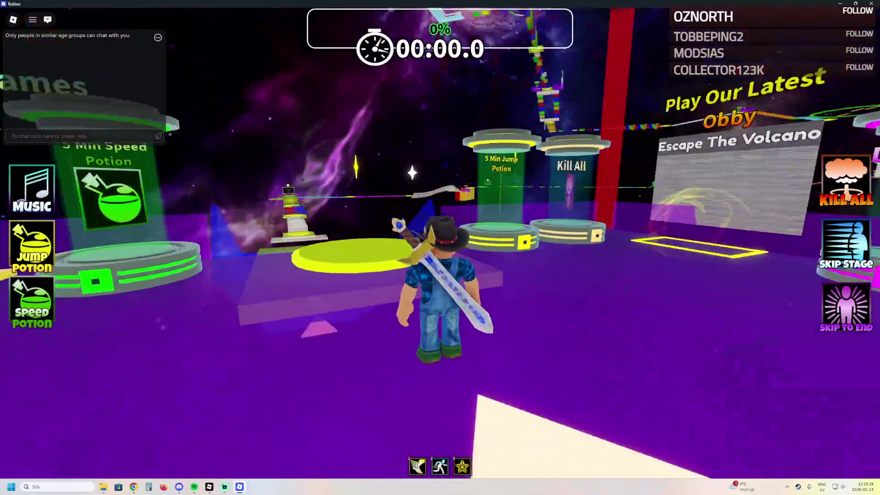
pyautogui.press('d')
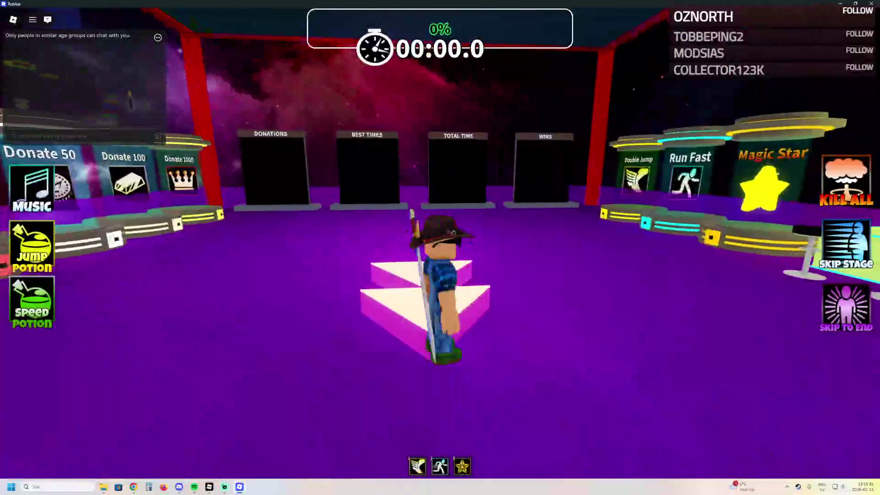
pyautogui.press('d')
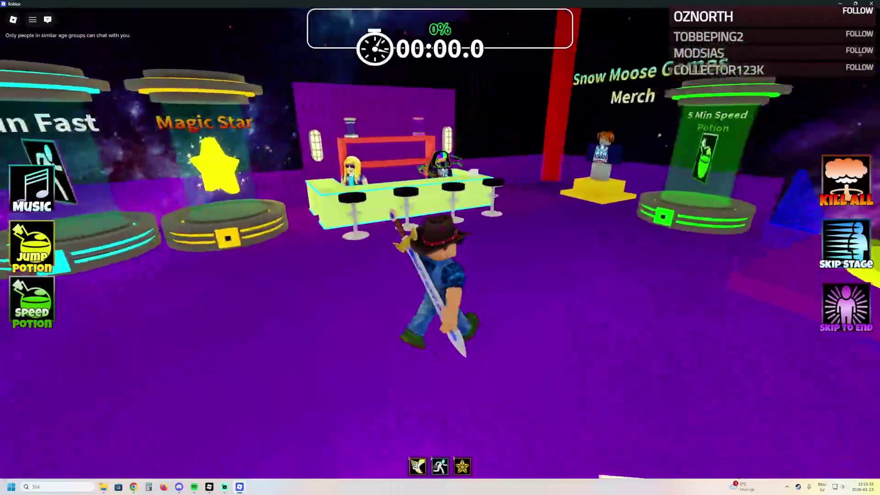
pyautogui.press('d')
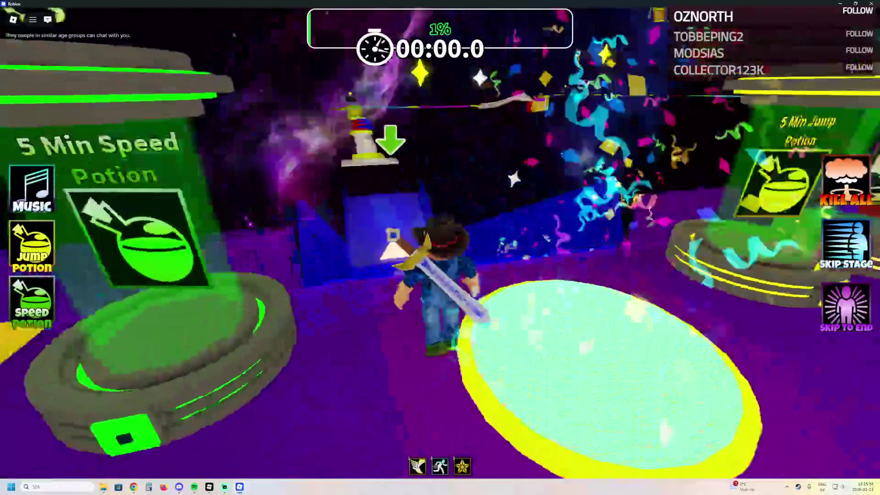
pyautogui.press('w')
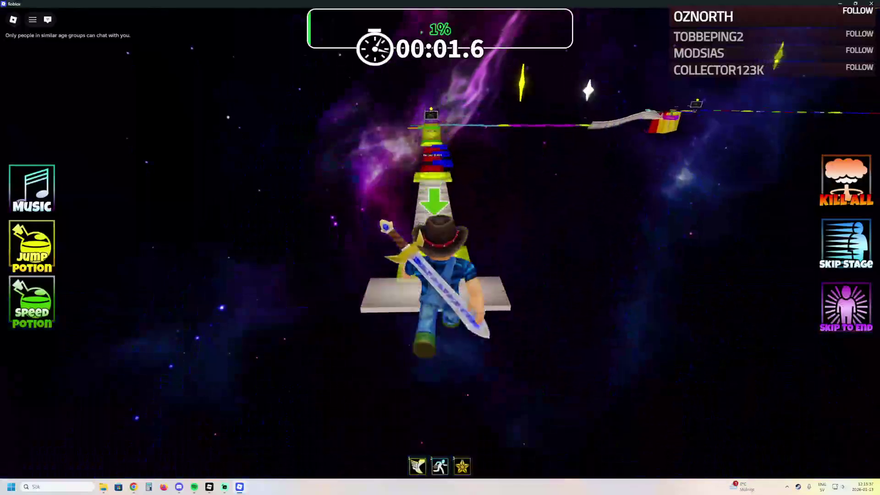
pyautogui.press('w')
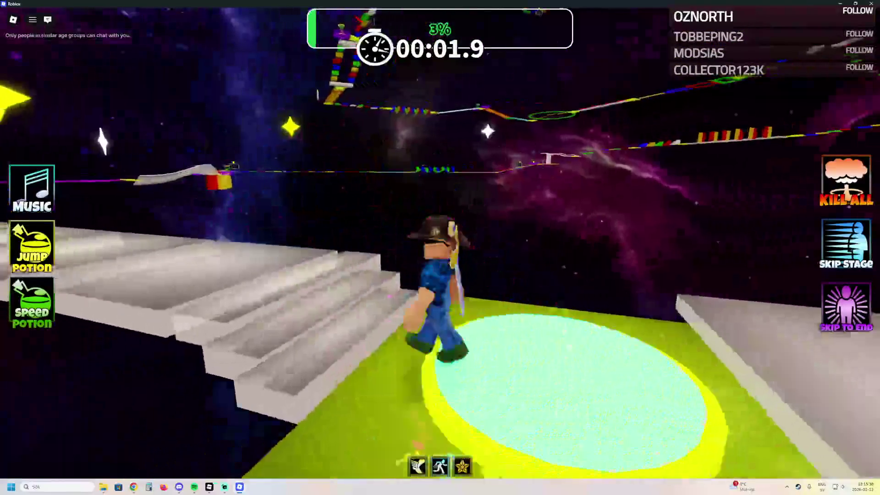
pyautogui.press('a')
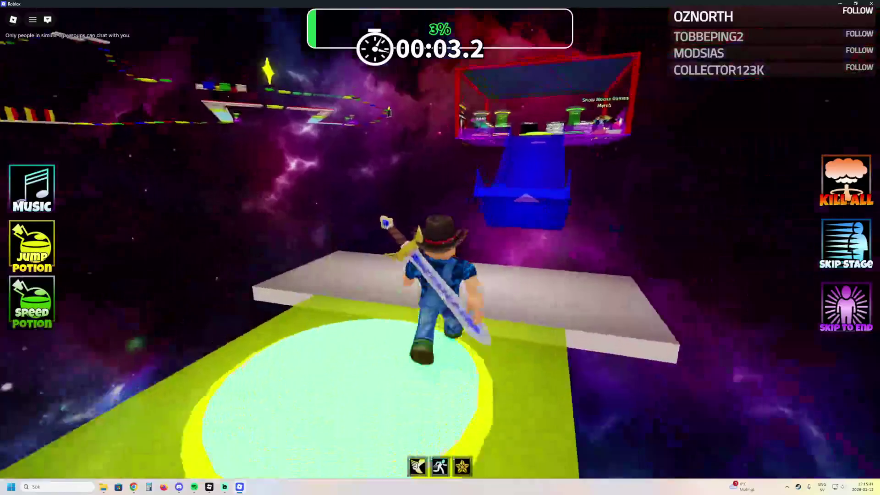
# Equip the Magic Star, float into the merch building, then switch to the Noob Studios Gaming tab
pyautogui.press('w')
pyautogui.press('3')
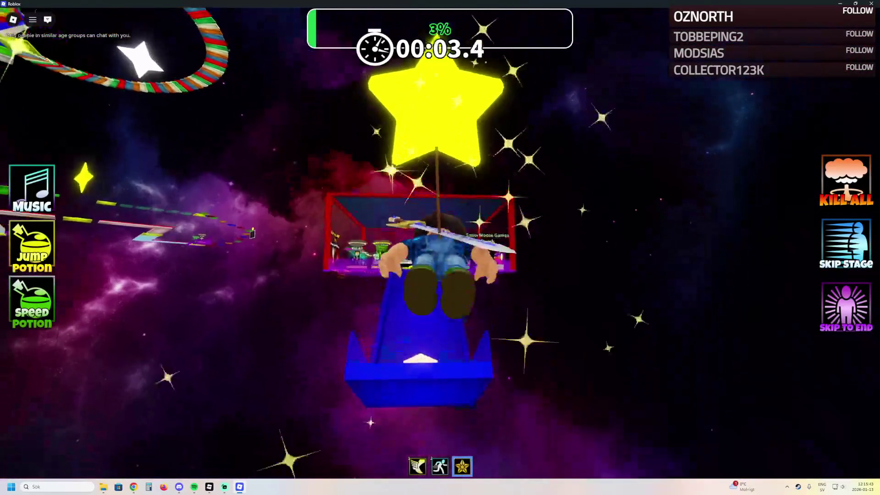
pyautogui.press('w')
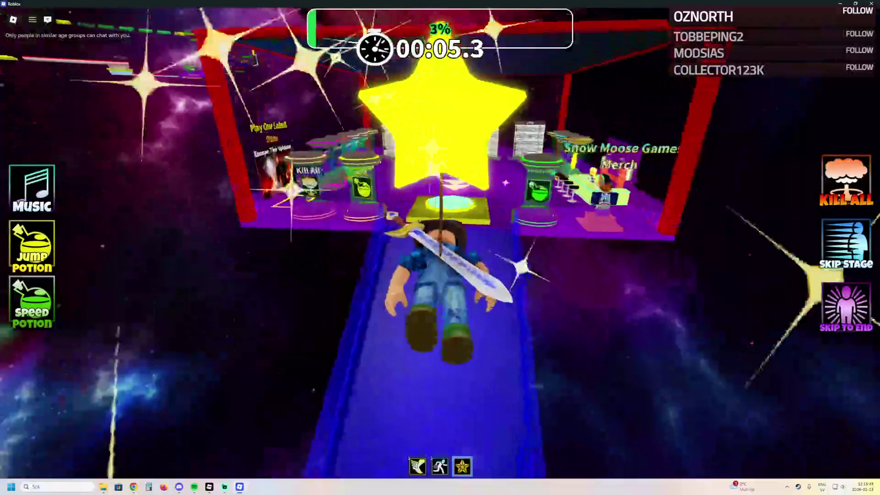
pyautogui.press('w')
pyautogui.press('a')
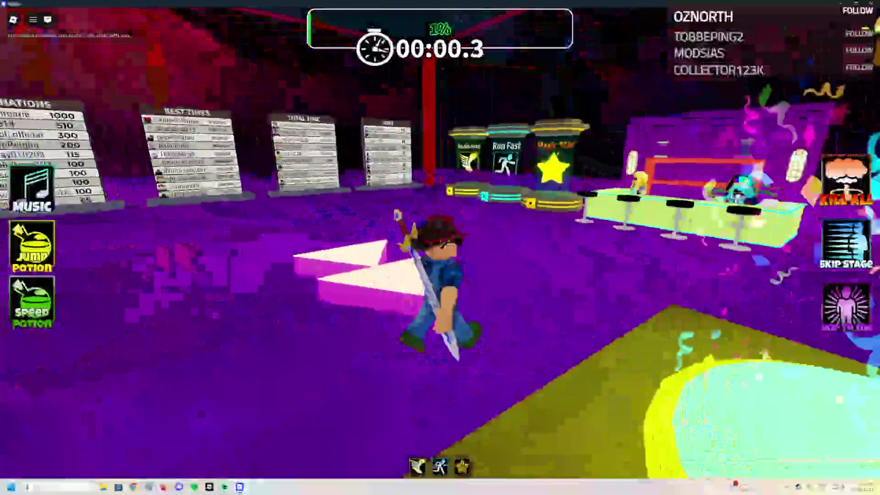
pyautogui.press('w')
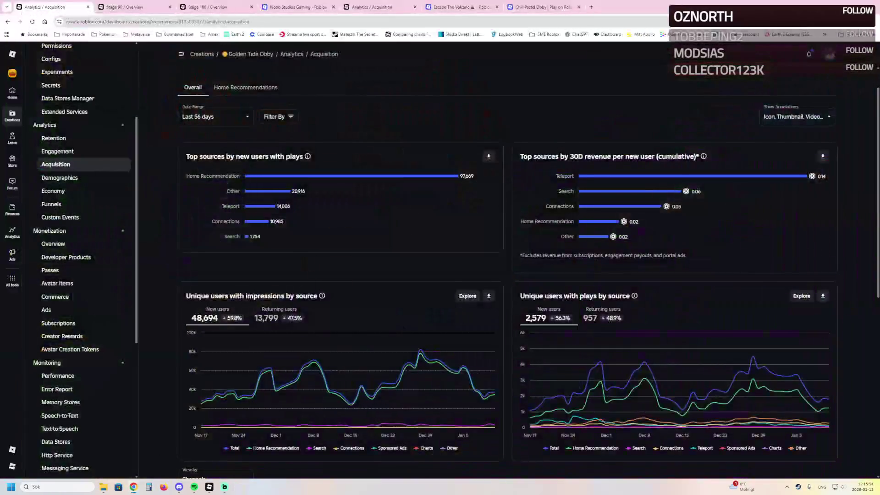
pyautogui.hotkey('ctrl', '4')
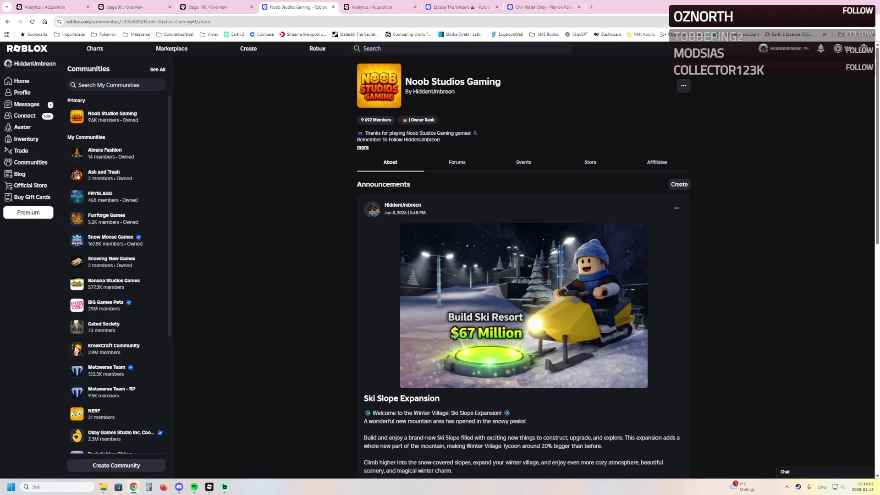
# Scroll past the Ski Slope Expansion announcement to the community's Experiences row
pyautogui.scroll(-6, 383, 307)
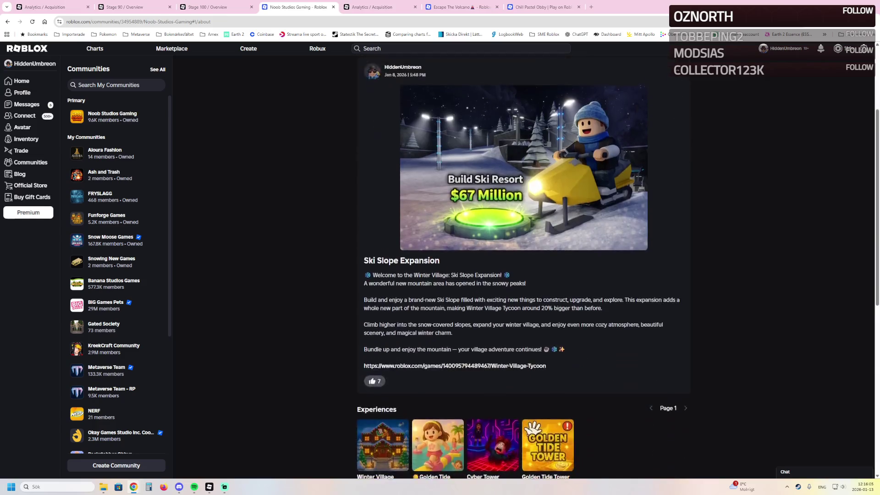
# Open the Winter Village Tycoon game page and scroll through its details
pyautogui.click(382, 307)
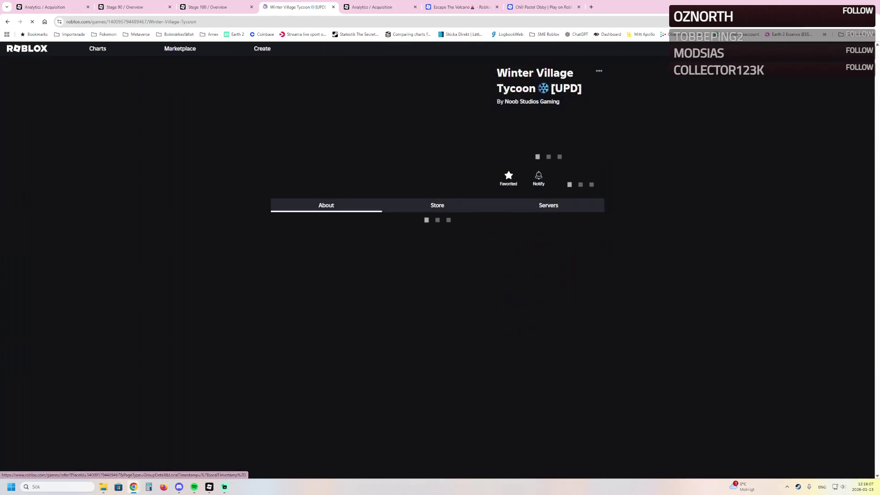
pyautogui.scroll(-2, 438, 261)
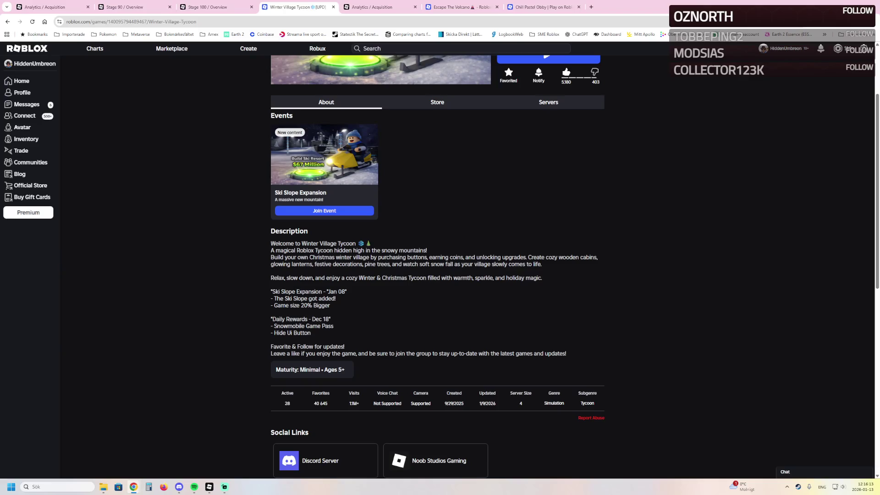
pyautogui.scroll(3, 542, 144)
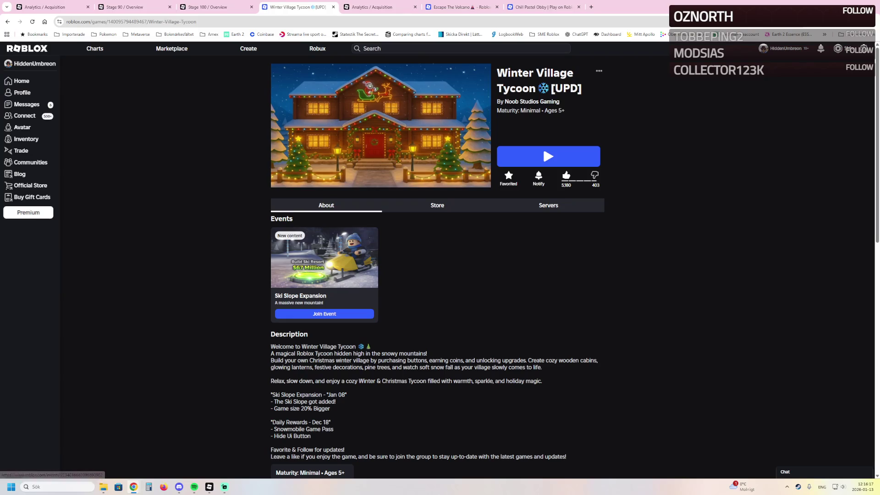
pyautogui.scroll(-3, 543, 143)
pyautogui.scroll(-5, 542, 144)
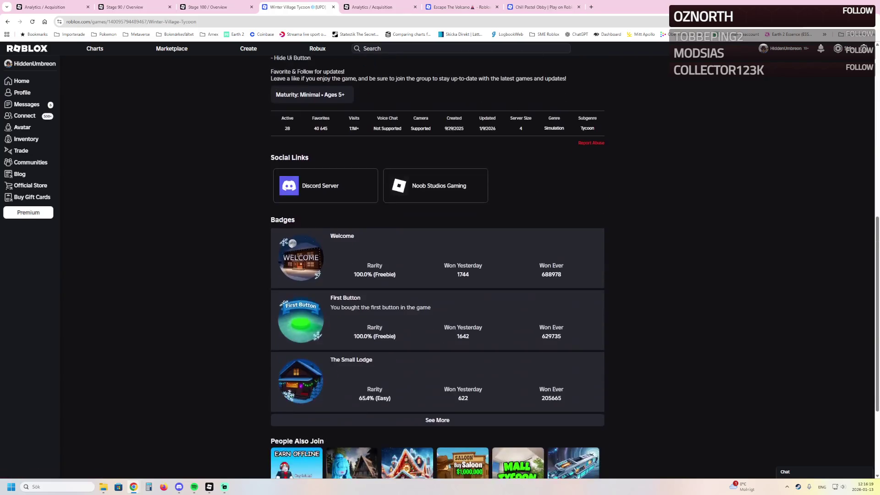
pyautogui.scroll(-14, 437, 266)
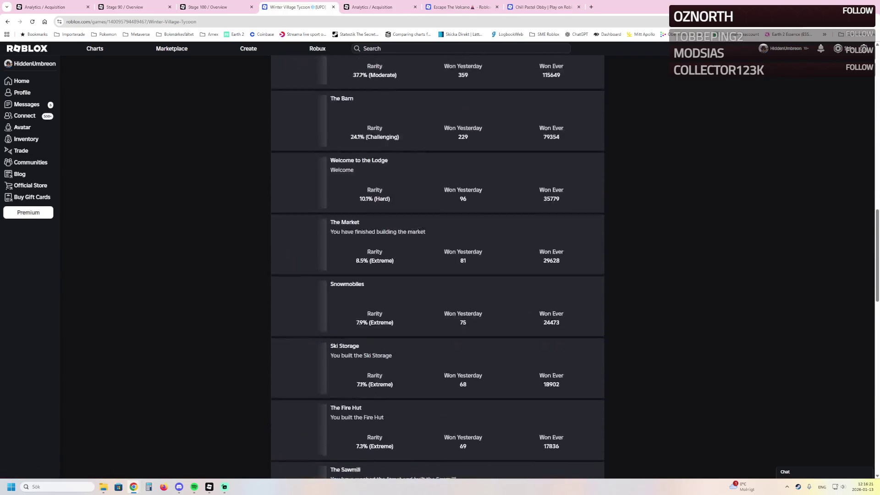
pyautogui.scroll(-7, 437, 265)
pyautogui.scroll(3, 438, 266)
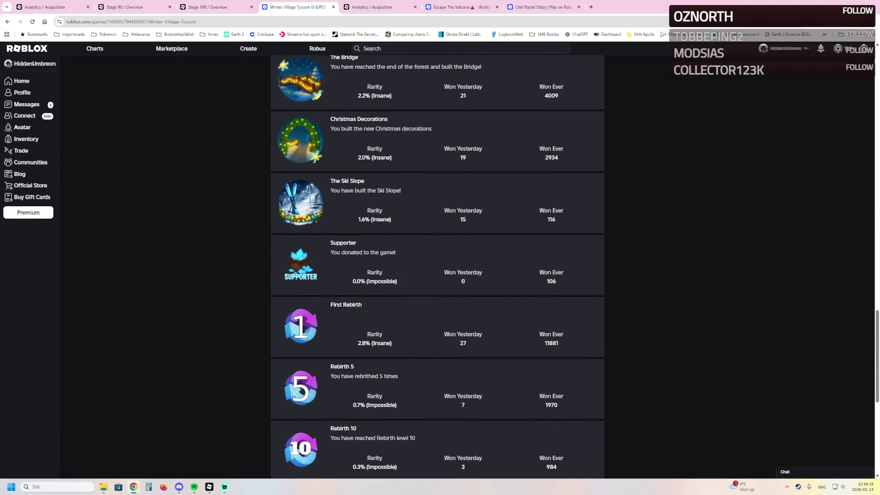
pyautogui.scroll(1, 438, 266)
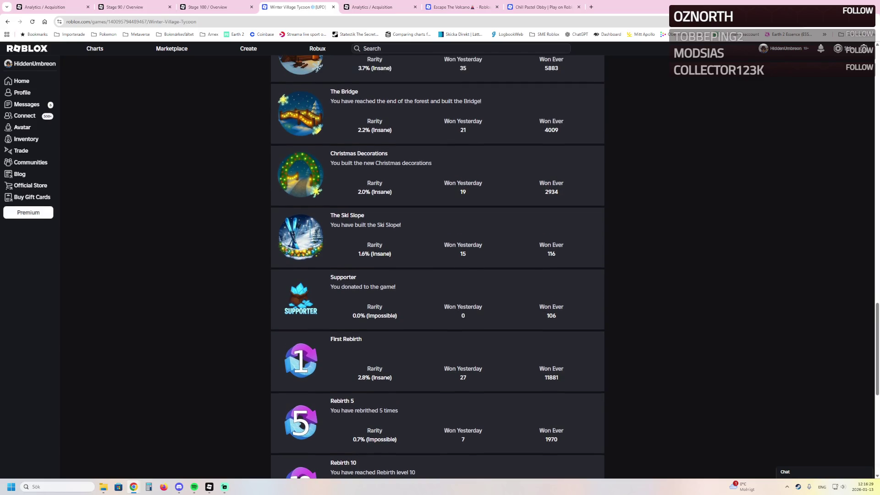
pyautogui.scroll(1, 438, 266)
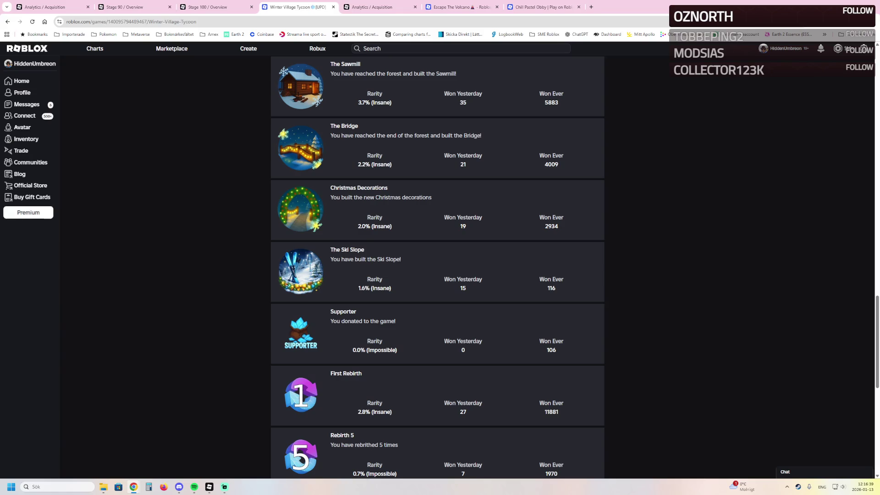
pyautogui.scroll(2, 437, 266)
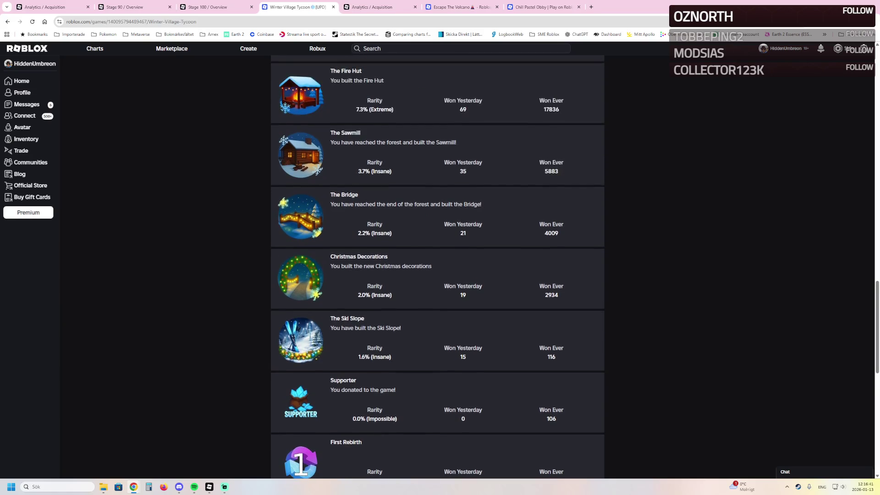
pyautogui.scroll(2, 438, 265)
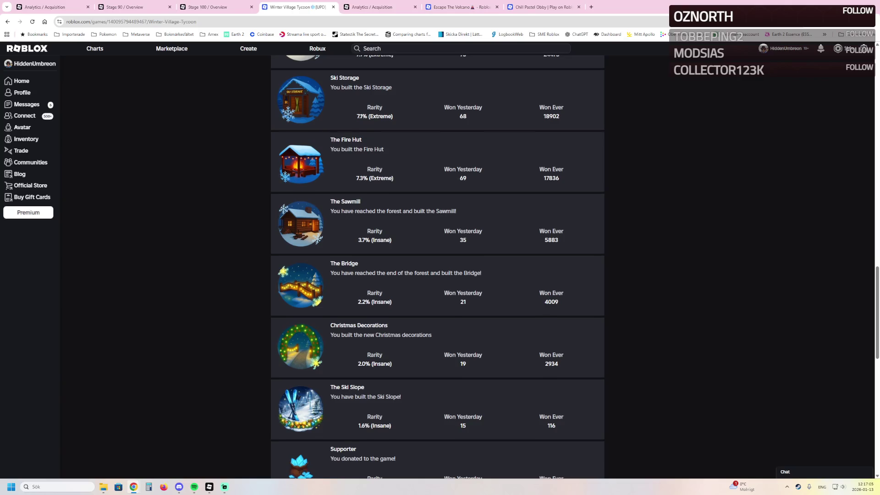
# Expand and review the full Winter Village Tycoon badge list, then close the page and return to Studio
pyautogui.scroll(-2, 437, 266)
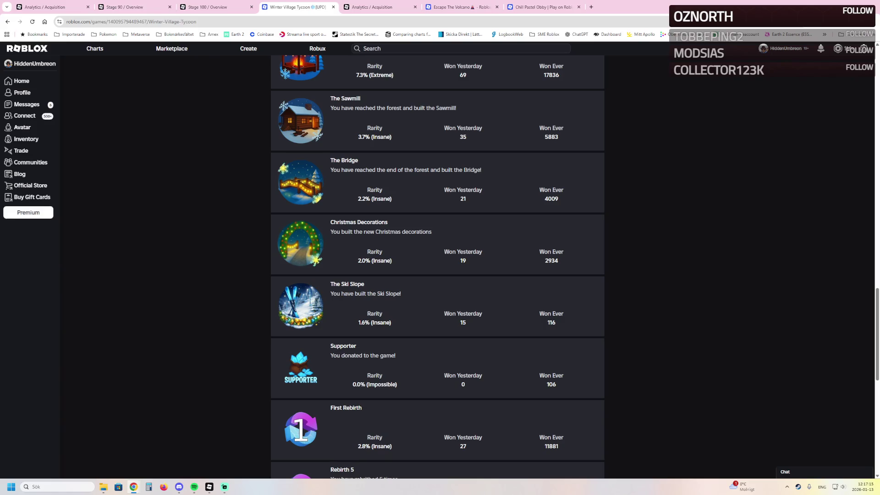
pyautogui.scroll(-5, 437, 266)
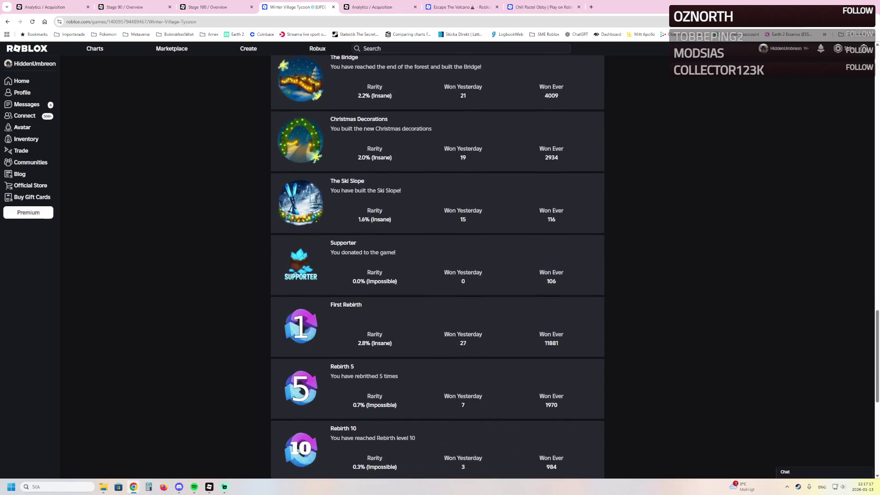
pyautogui.scroll(-5, 438, 265)
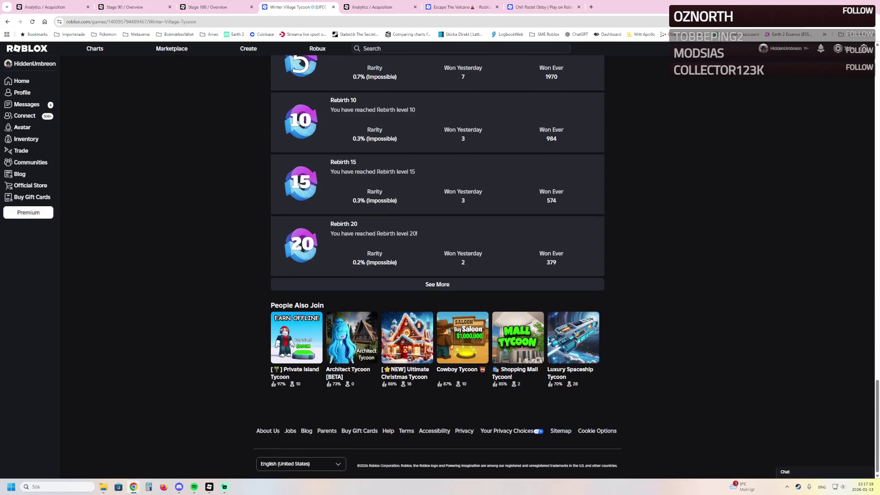
pyautogui.click(437, 284)
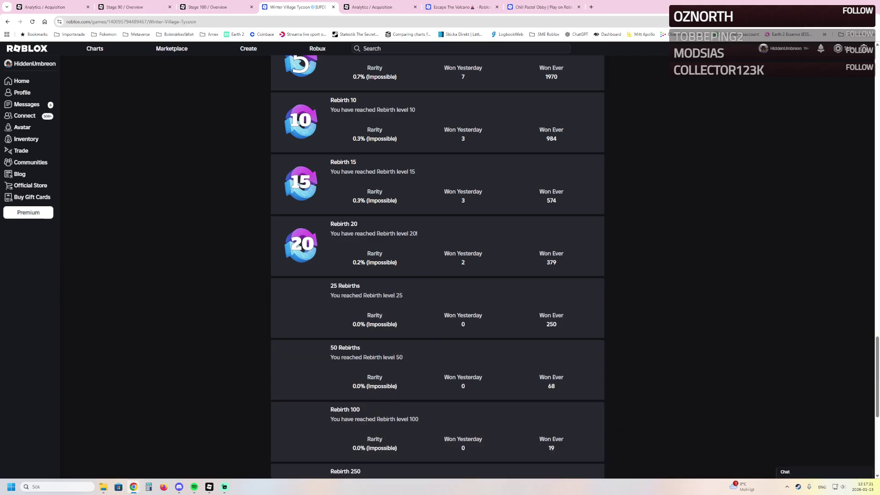
pyautogui.scroll(-6, 438, 266)
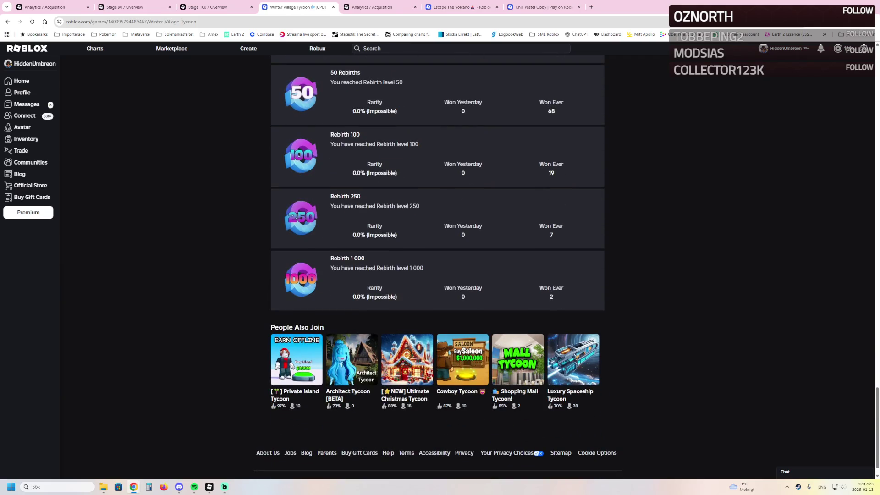
pyautogui.scroll(15, 542, 144)
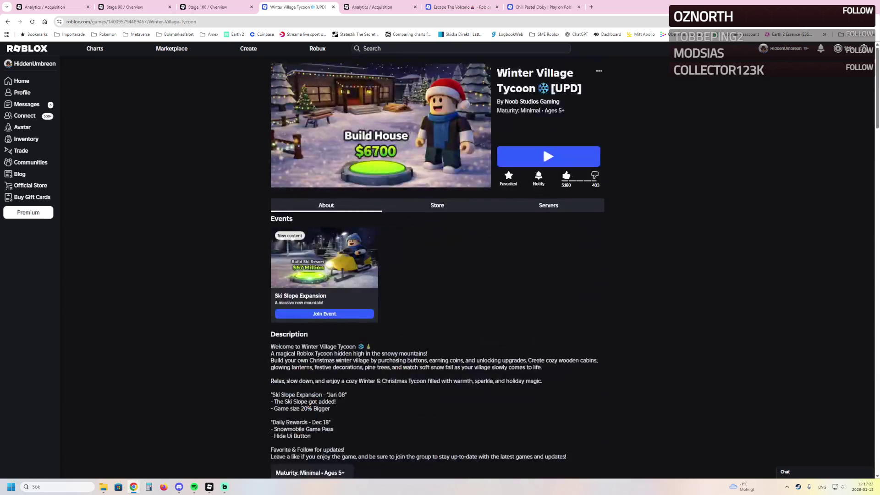
pyautogui.click(333, 7)
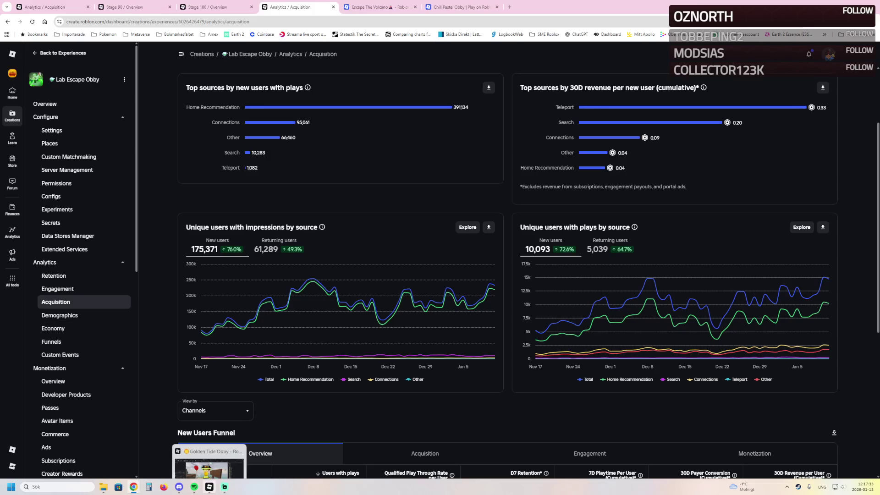
pyautogui.click(209, 487)
# Fly the Studio camera over the floating boat to inspect its brick cabin, then return to the browser
pyautogui.press('w')
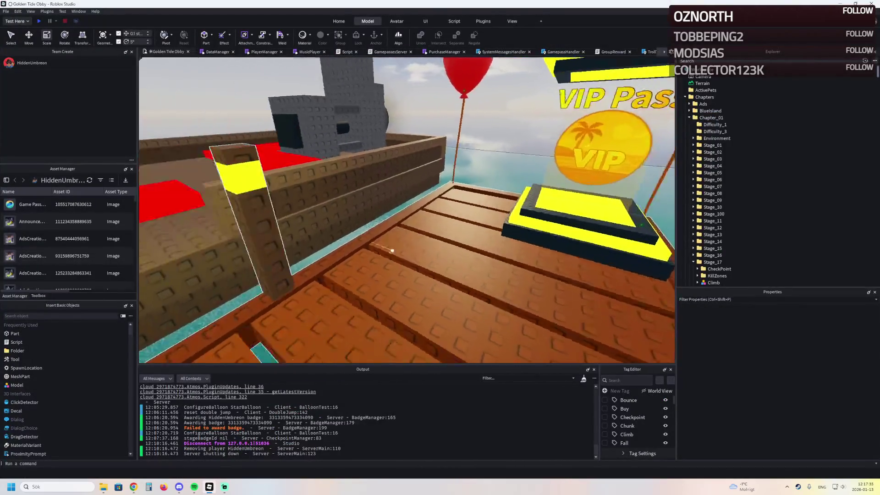
pyautogui.press('w')
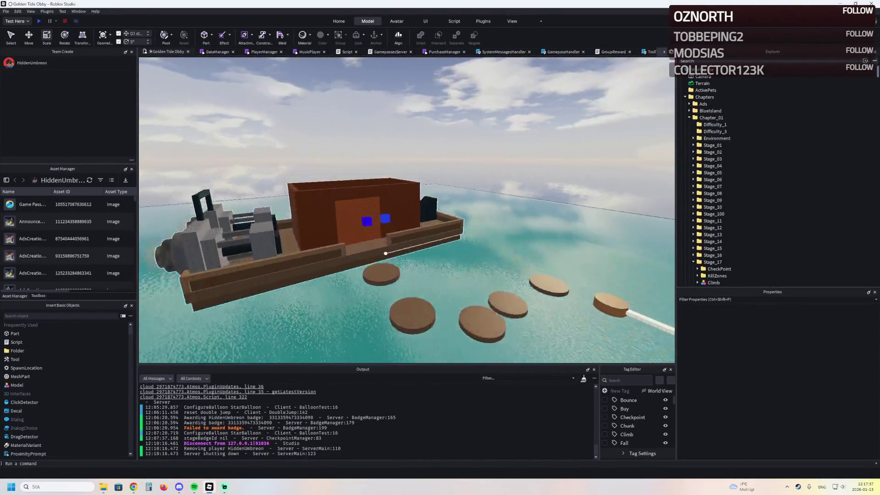
pyautogui.press('w')
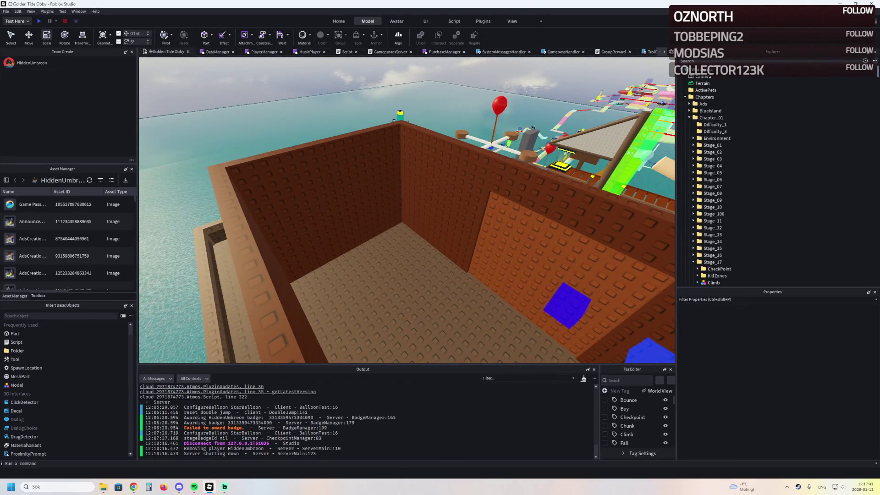
pyautogui.hotkey('alt', 'Tab')
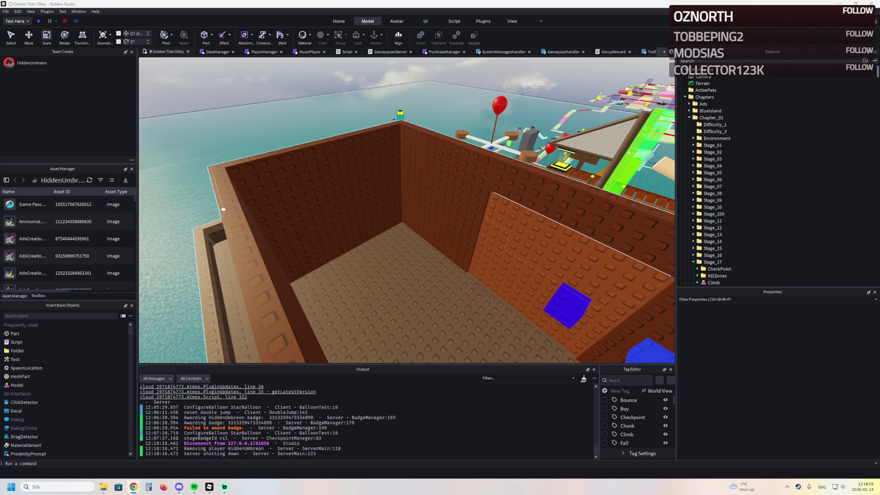
pyautogui.press('s')
pyautogui.press('s')
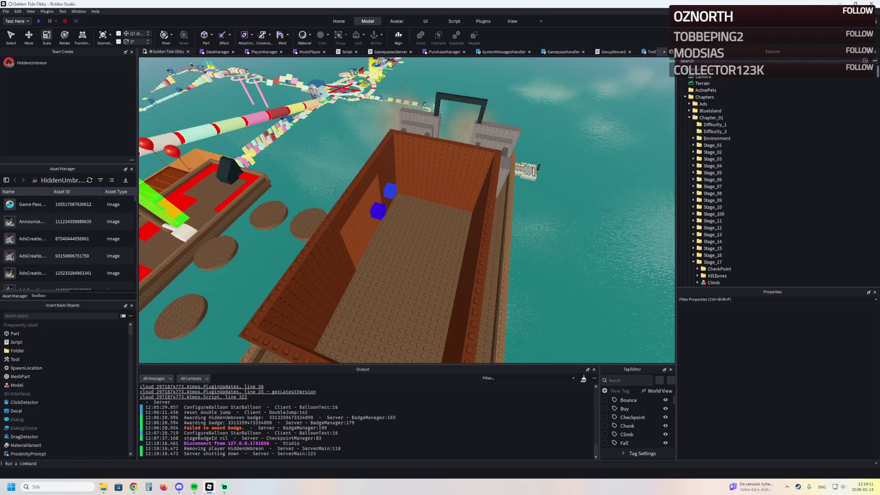
pyautogui.hotkey('alt', 'Tab')
# Switch to the Escape The Volcano tab and expand its full badge list
pyautogui.hotkey('ctrl', 'Tab')
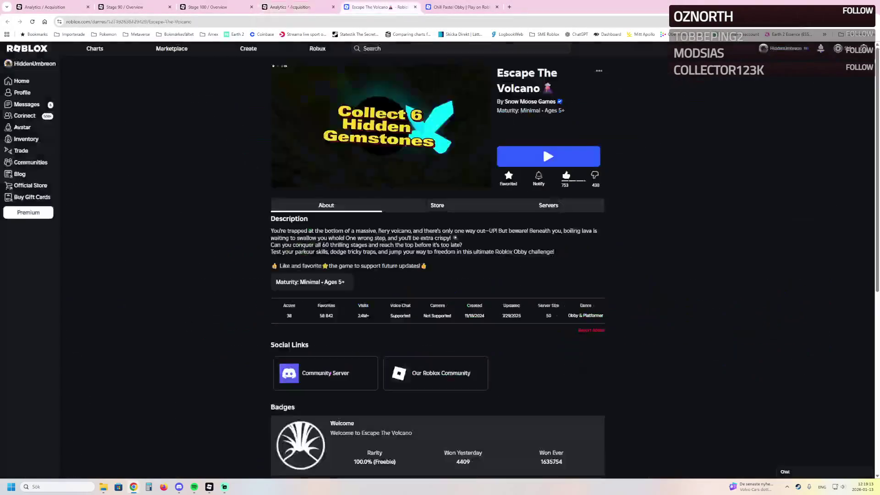
pyautogui.hotkey('ctrl', 'Tab')
pyautogui.hotkey('ctrl', 'shift', 'Tab')
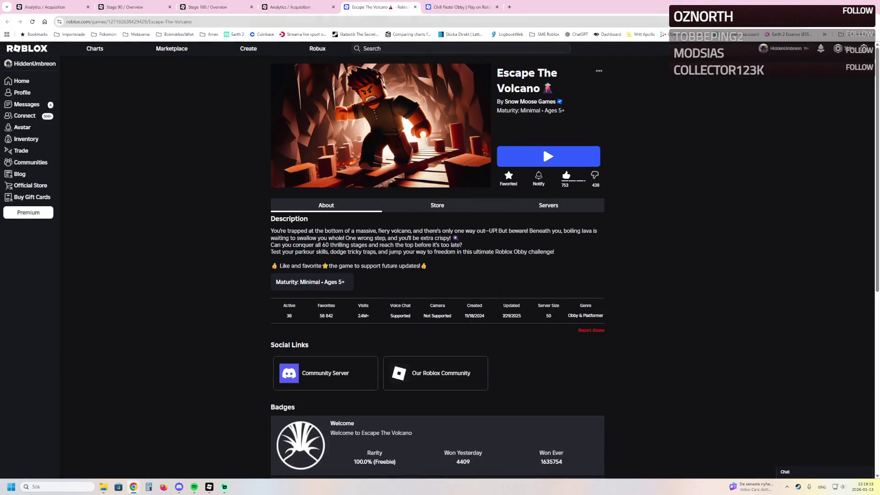
pyautogui.scroll(-5, 542, 144)
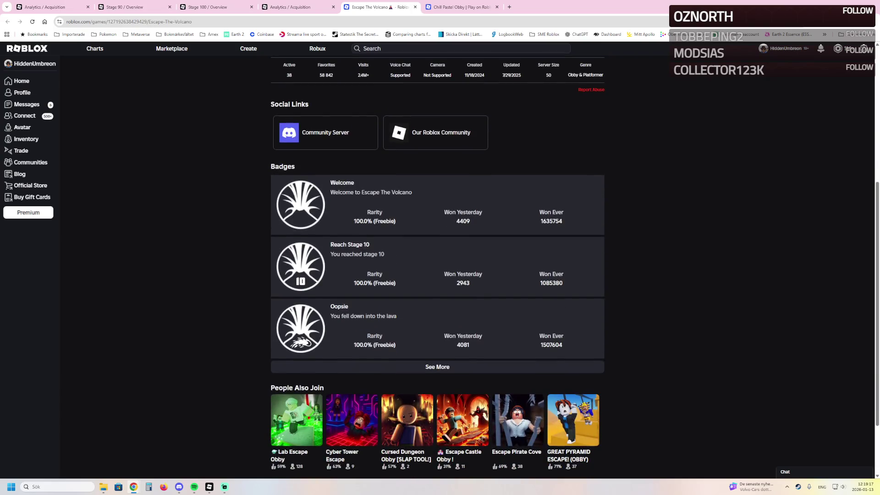
pyautogui.click(437, 367)
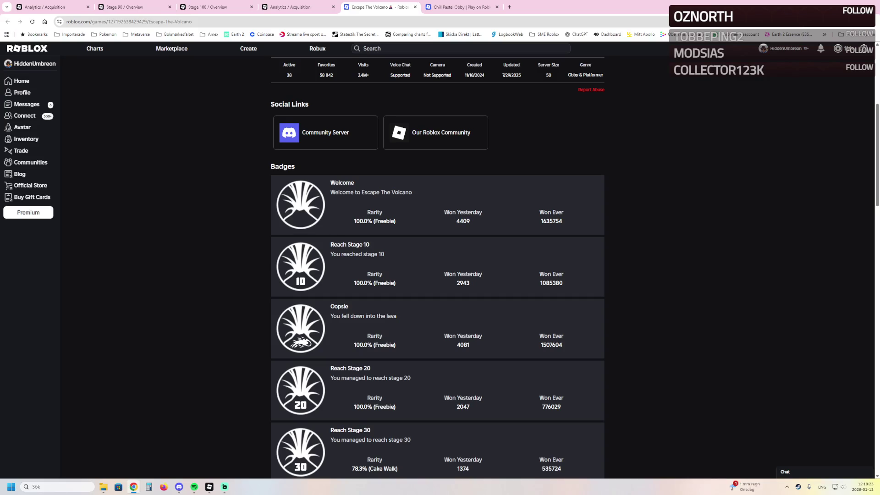
# Highlight the won-yesterday counts 2943, 4409 and 4081, then close the Escape The Volcano page
pyautogui.doubleClick(462, 282)
pyautogui.click(468, 345)
pyautogui.moveTo(469, 221); pyautogui.dragTo(457, 221)
pyautogui.doubleClick(463, 344)
pyautogui.scroll(-3, 437, 266)
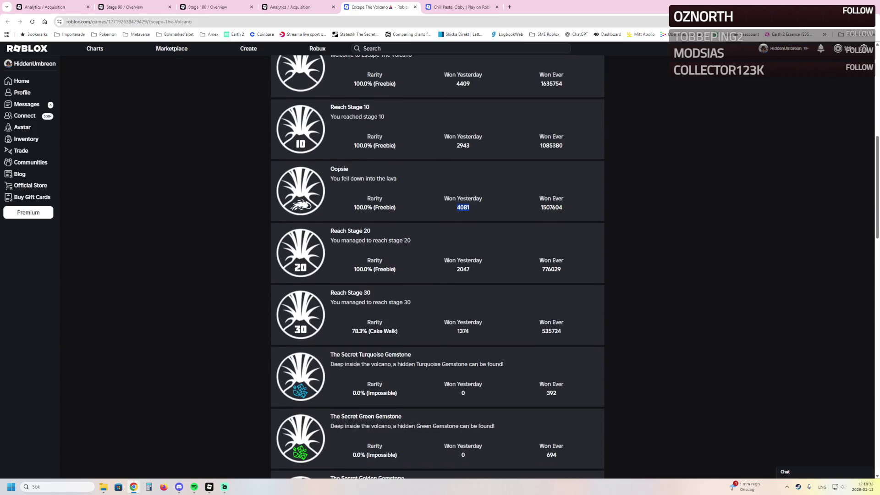
pyautogui.scroll(-2, 437, 266)
pyautogui.scroll(8, 438, 266)
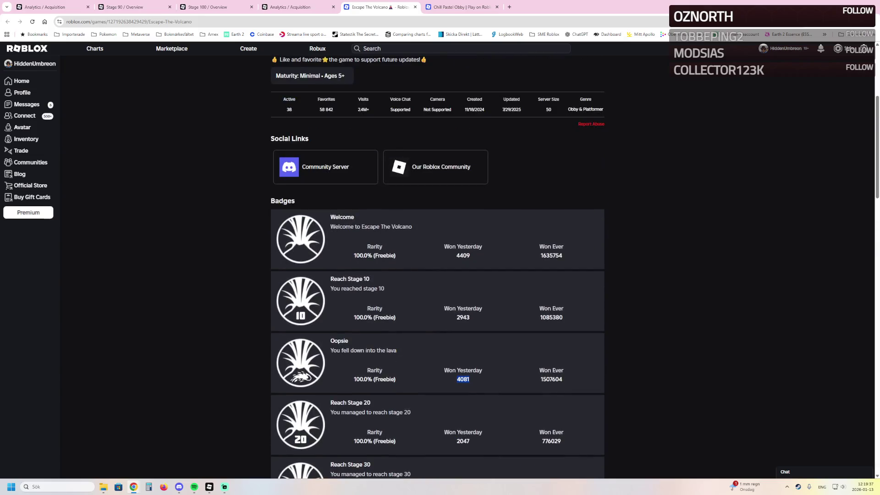
pyautogui.scroll(2, 543, 144)
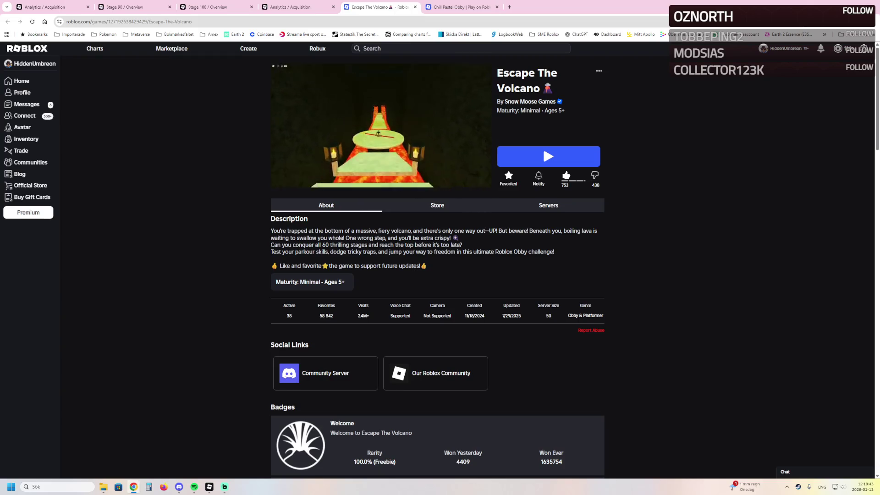
pyautogui.hotkey('ctrl', 'w')
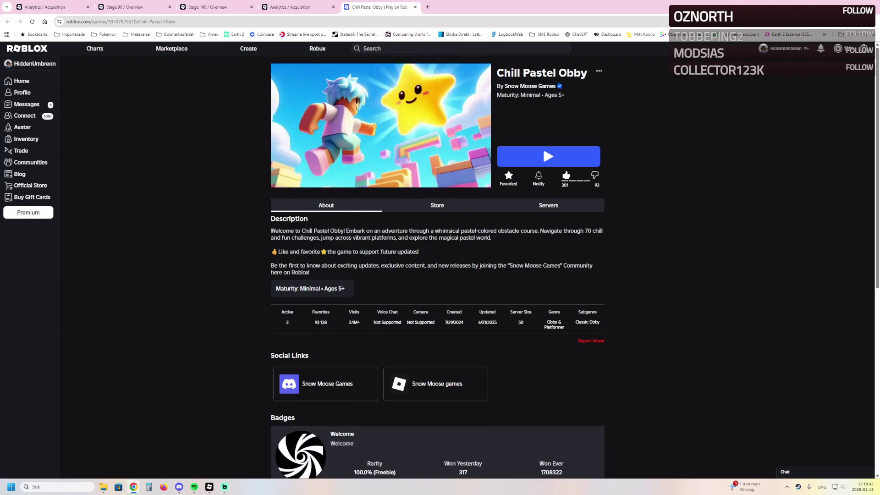
# Close the Chill Pastel Obby page and scroll through the Lab Escape Obby acquisition charts
pyautogui.hotkey('ctrl', 'w')
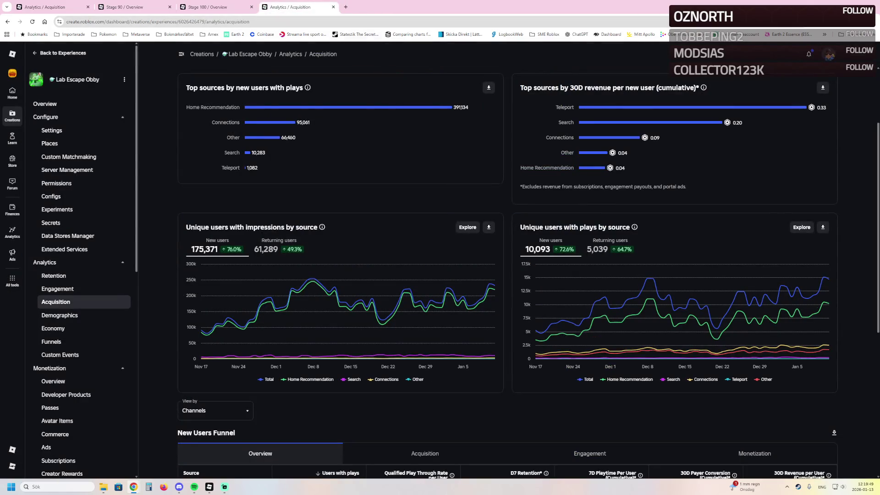
pyautogui.scroll(3, 504, 275)
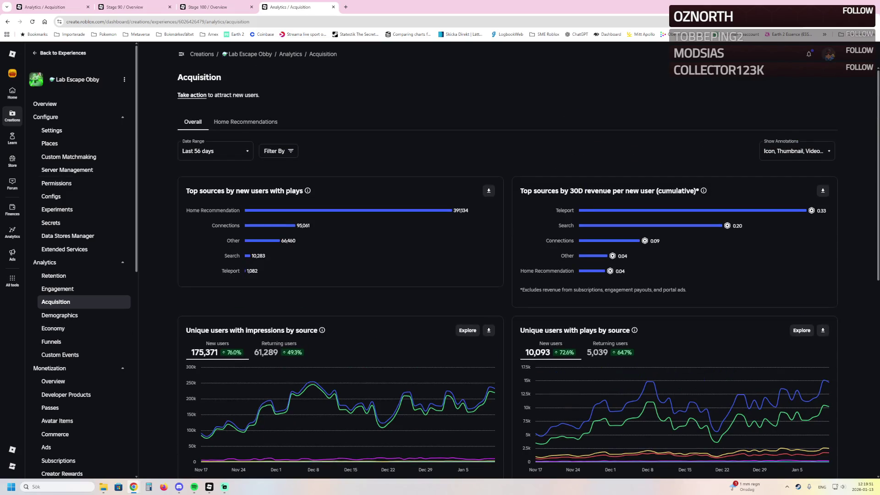
pyautogui.scroll(-3, 504, 274)
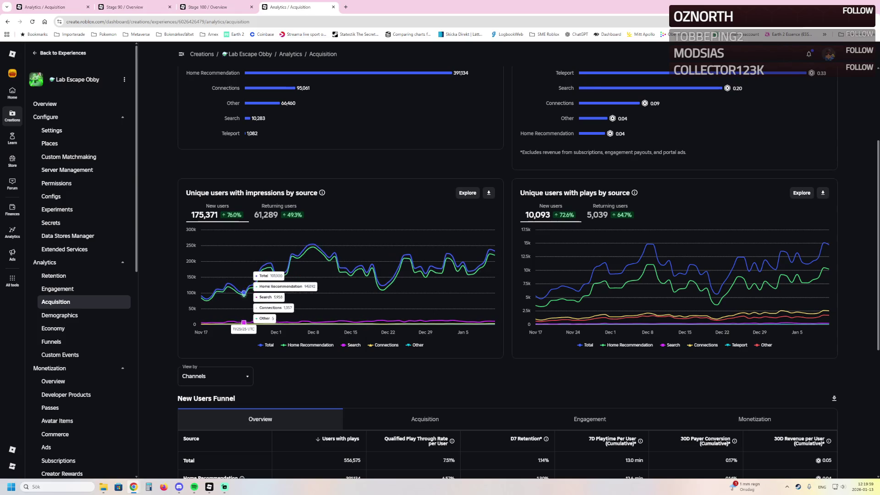
pyautogui.scroll(3, 321, 275)
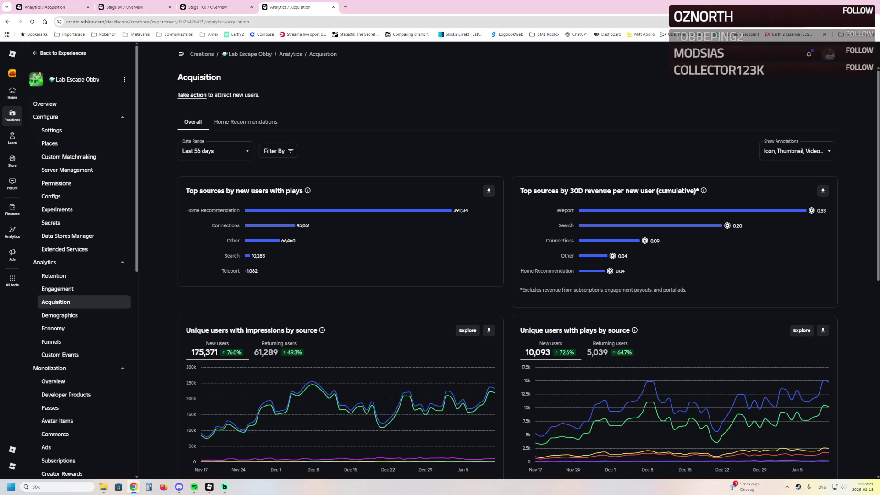
# Glance at the Golden Tide Obby editor, then navigate the browser to roblox.com
pyautogui.hotkey('alt', 'Tab')
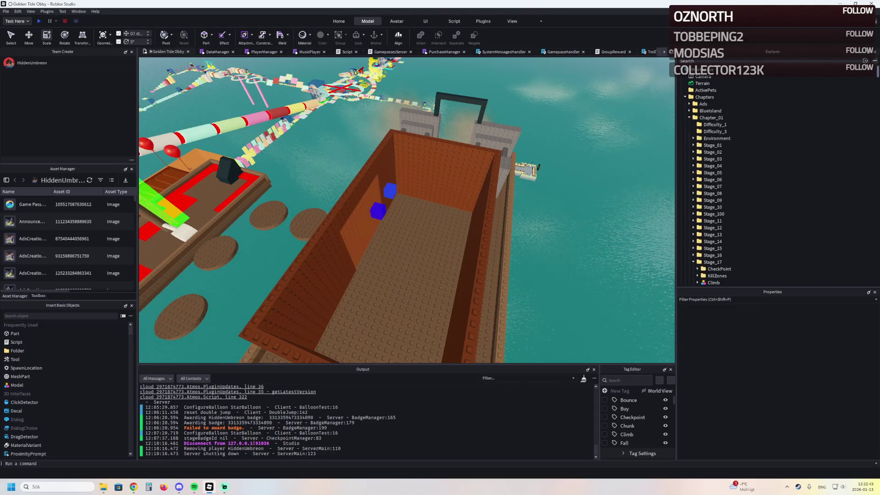
pyautogui.hotkey('alt', 'Tab')
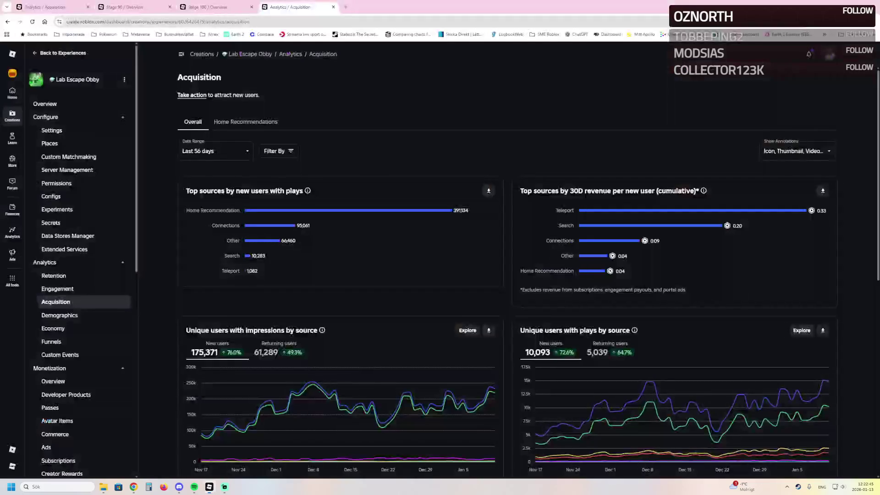
pyautogui.hotkey('ctrl', 'l')
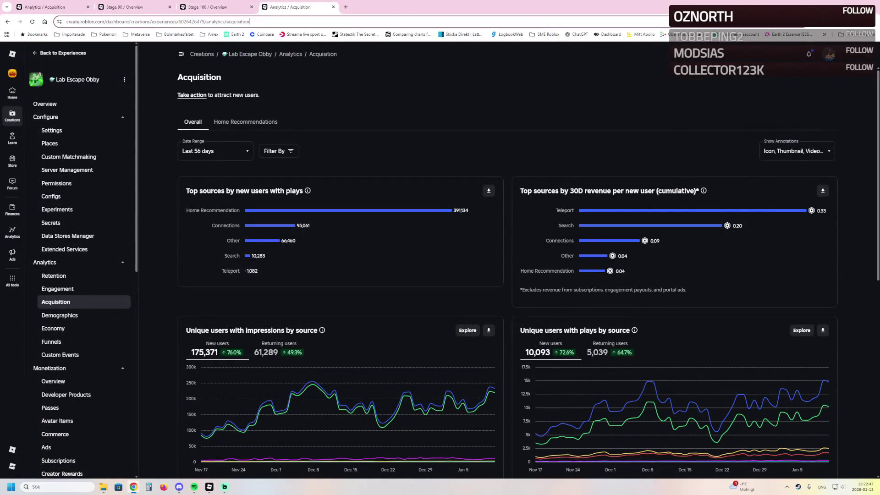
pyautogui.write('roblox.com')
pyautogui.press('Return')
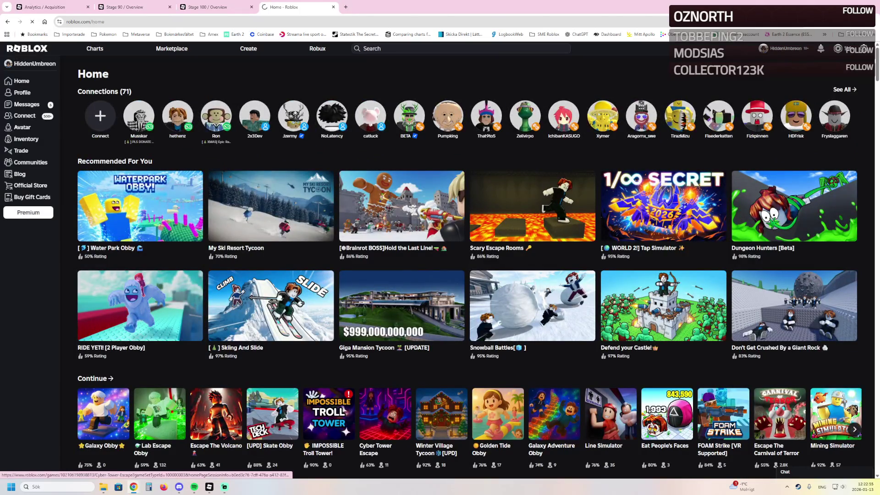
# Open Winter Village Tycoon's Monetization overview and scroll to its 2,162 hourly and 171,560 daily revenue charts
pyautogui.click(441, 414)
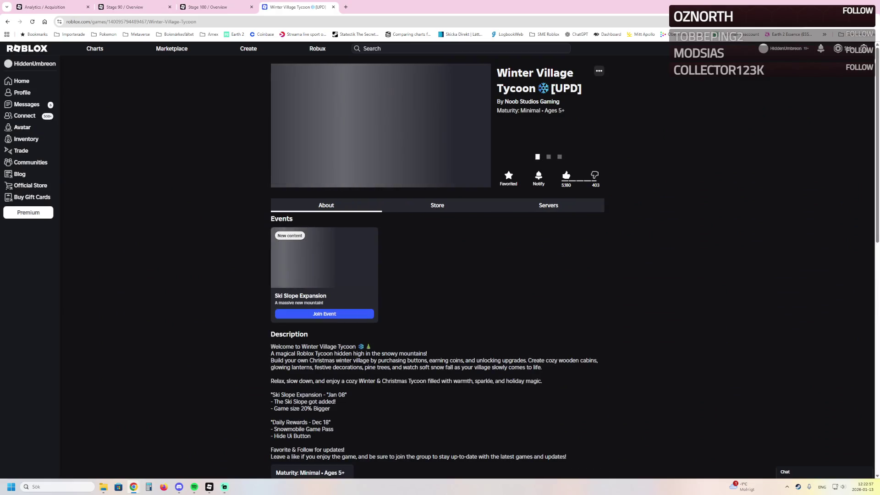
pyautogui.click(598, 71)
pyautogui.click(585, 100)
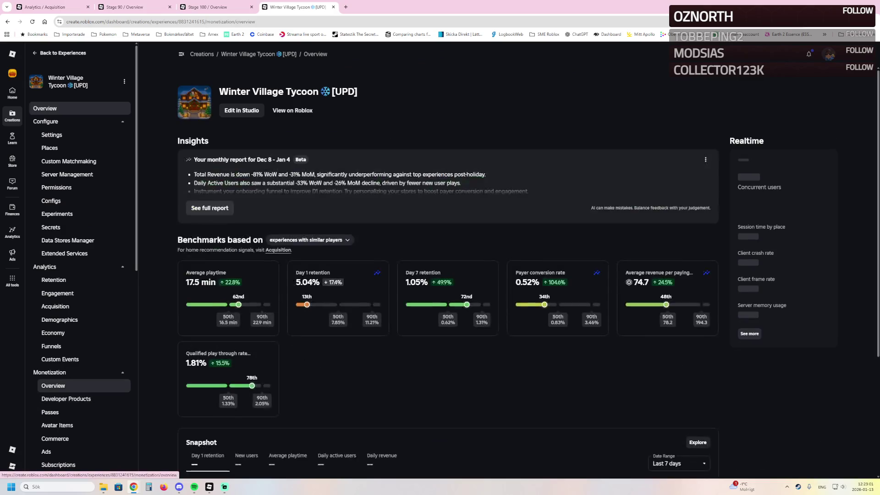
pyautogui.click(53, 385)
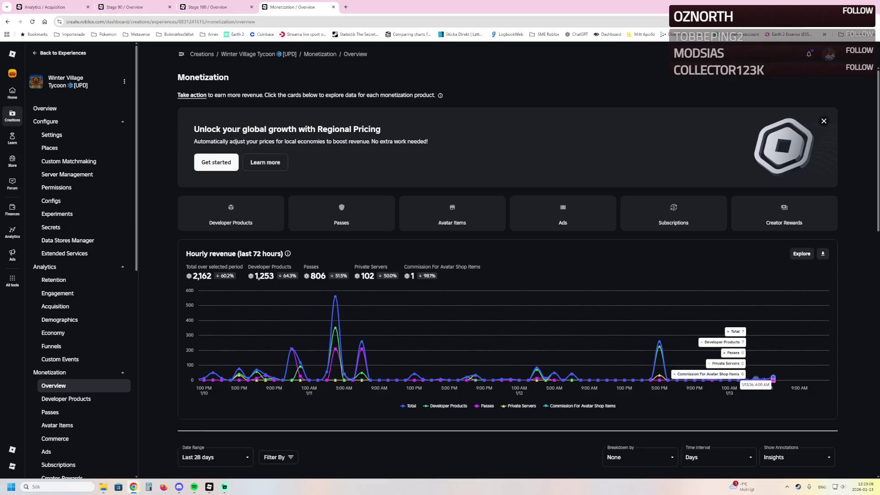
pyautogui.scroll(-2, 642, 380)
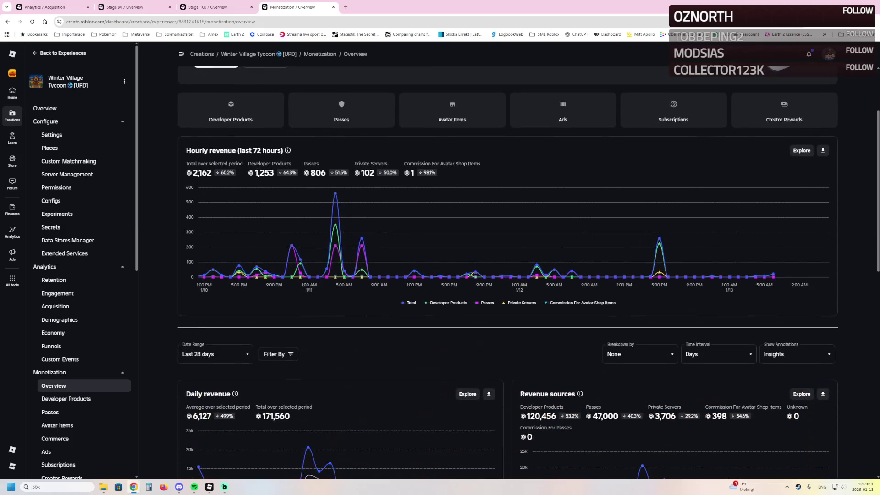
pyautogui.scroll(-1, 508, 272)
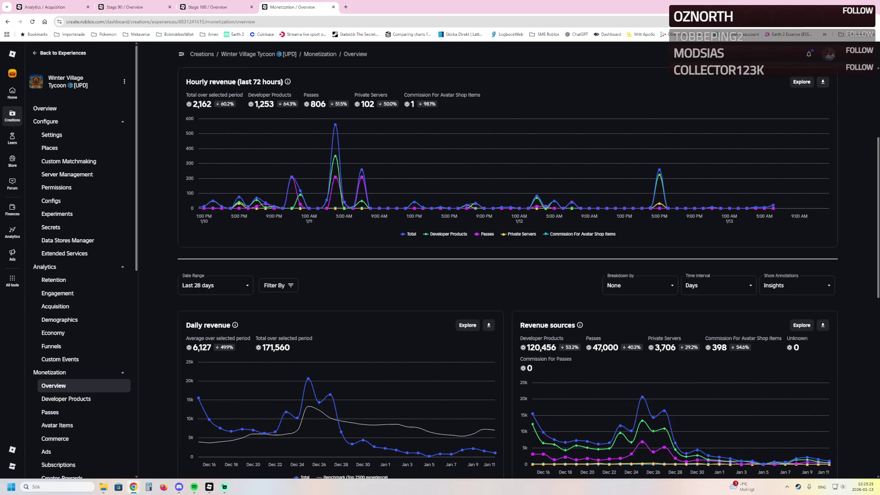
pyautogui.scroll(2, 508, 271)
# Convert 171000 Robux to $649.80 on the rbxtax DevEx calculator, then close its tab
pyautogui.hotkey('ctrl', 't')
pyautogui.write('rbxtax')
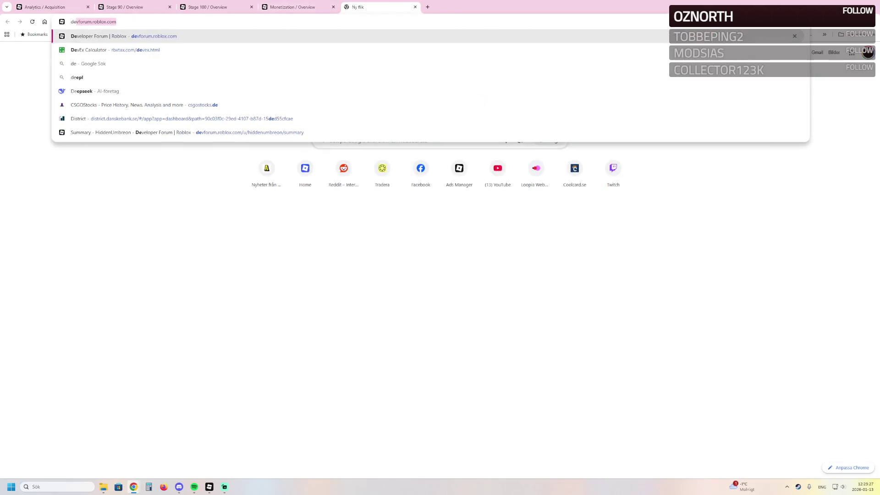
pyautogui.press('Return')
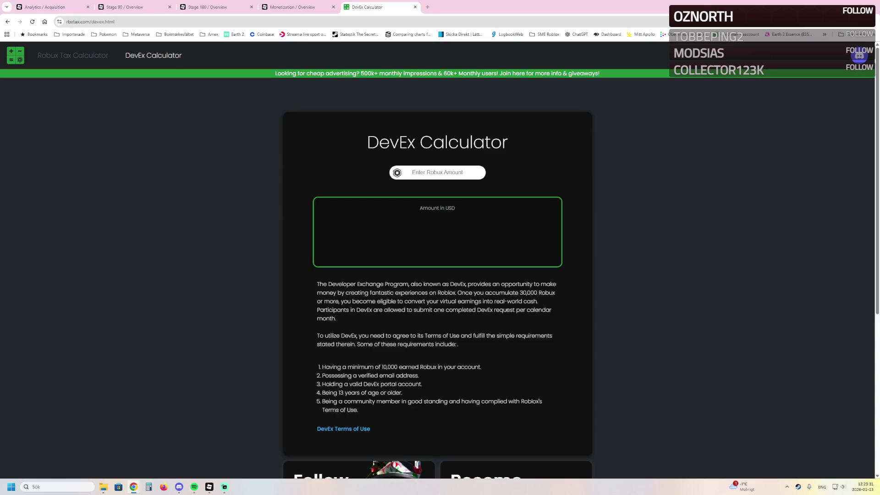
pyautogui.write('171000')
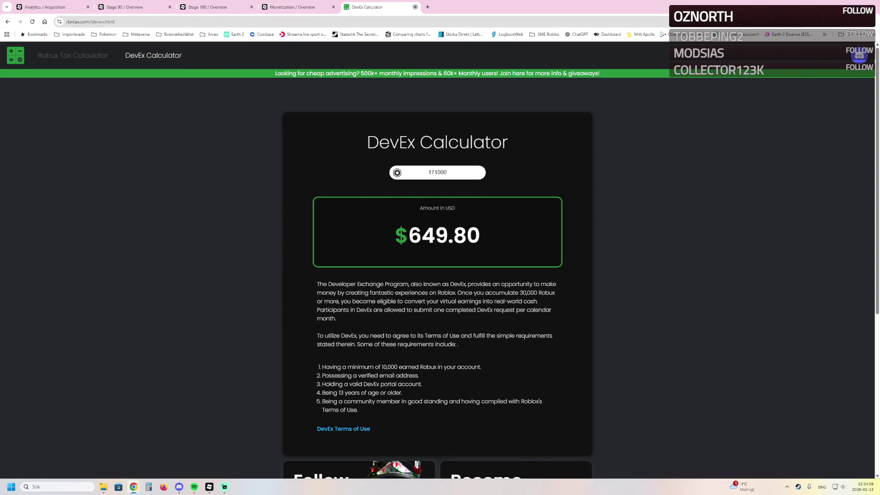
pyautogui.click(415, 7)
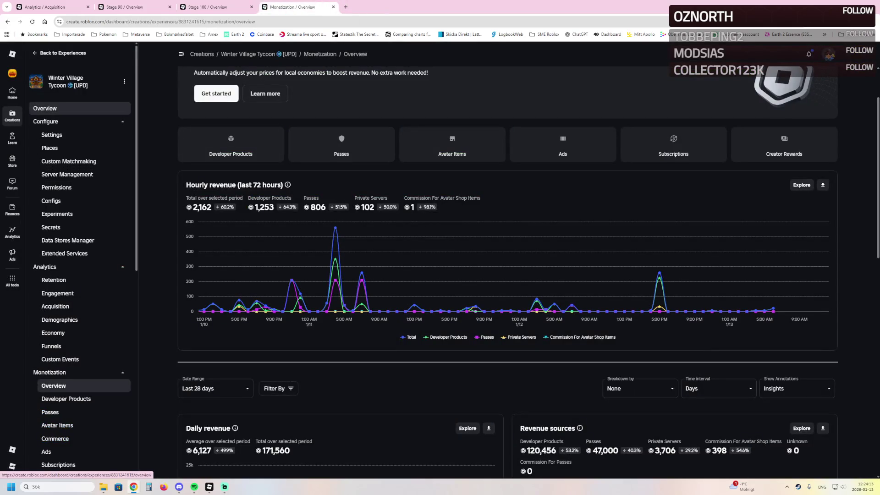
# Inspect Winter Village Tycoon's Day 1 retention chart (5.04%), then go to its Places list
pyautogui.click(45, 108)
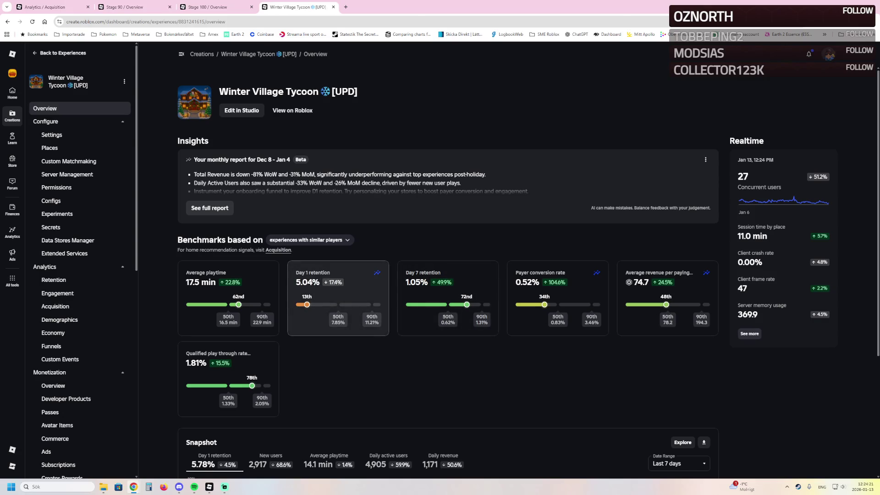
pyautogui.click(293, 275)
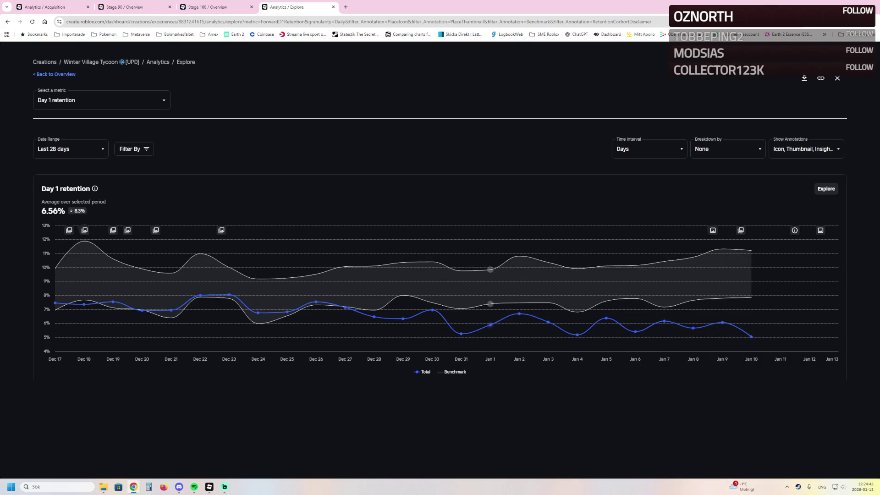
pyautogui.click(55, 74)
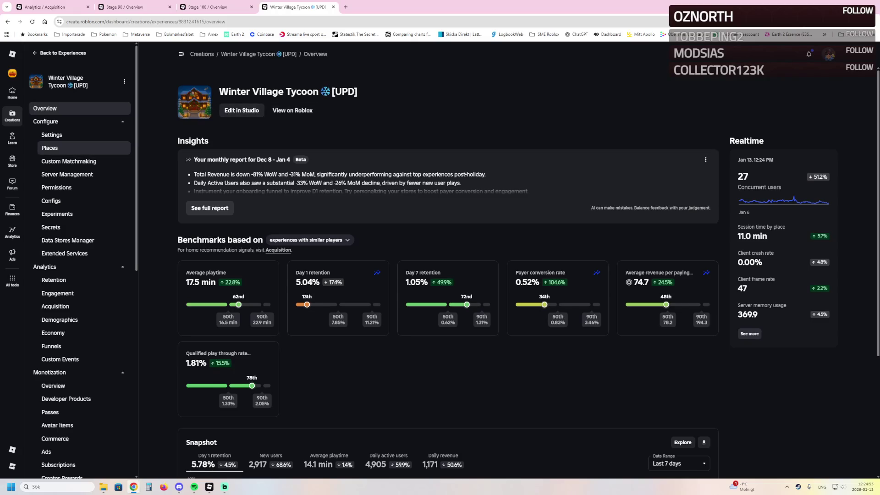
pyautogui.click(50, 147)
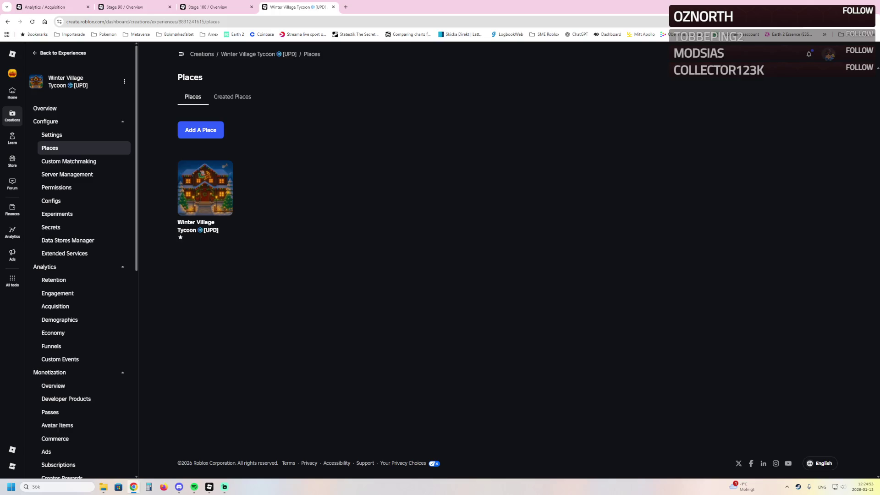
# Open the Winter Village Tycoon place's Icon settings, check the file browser, then open Thumbnails & Videos
pyautogui.click(205, 188)
pyautogui.click(39, 121)
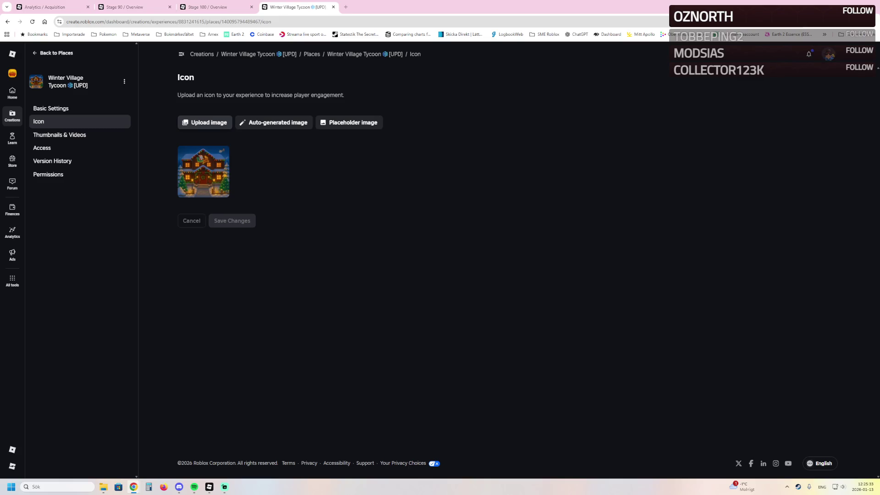
pyautogui.click(104, 487)
pyautogui.click(59, 134)
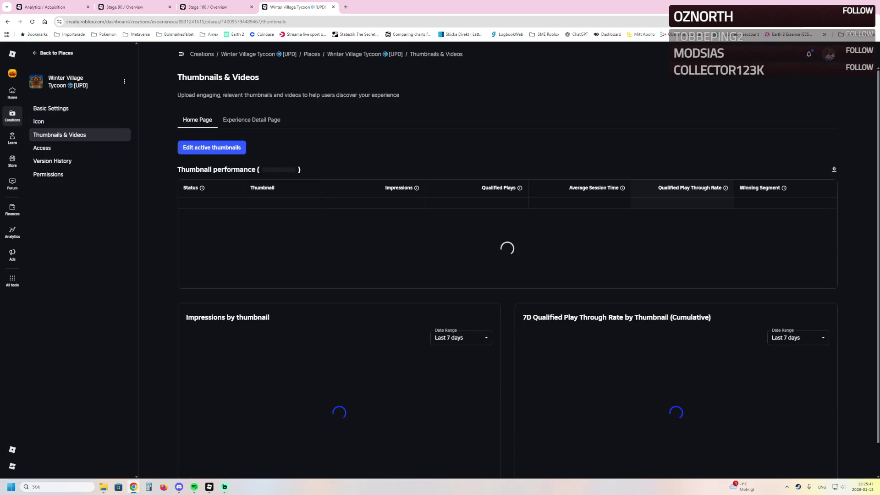
pyautogui.moveTo(267, 262)
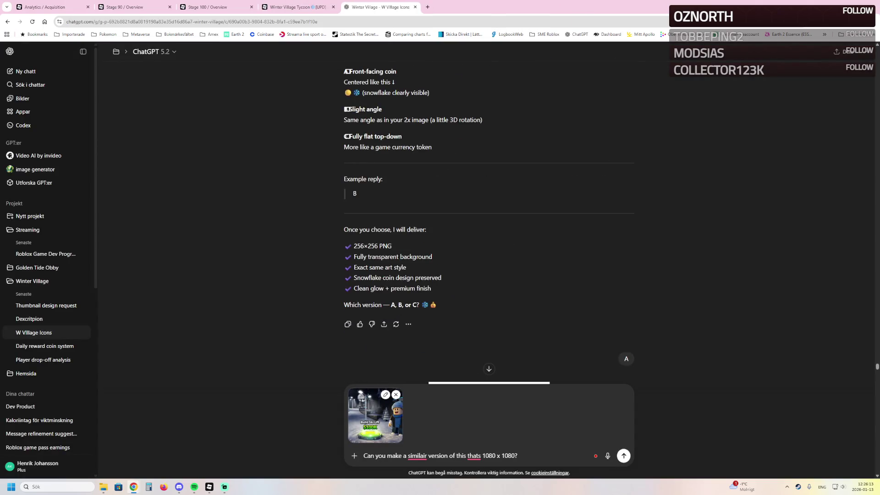
# Send ChatGPT the request for a similar 1080 x 1080 Build Ski Lift thumbnail
pyautogui.press('Return')
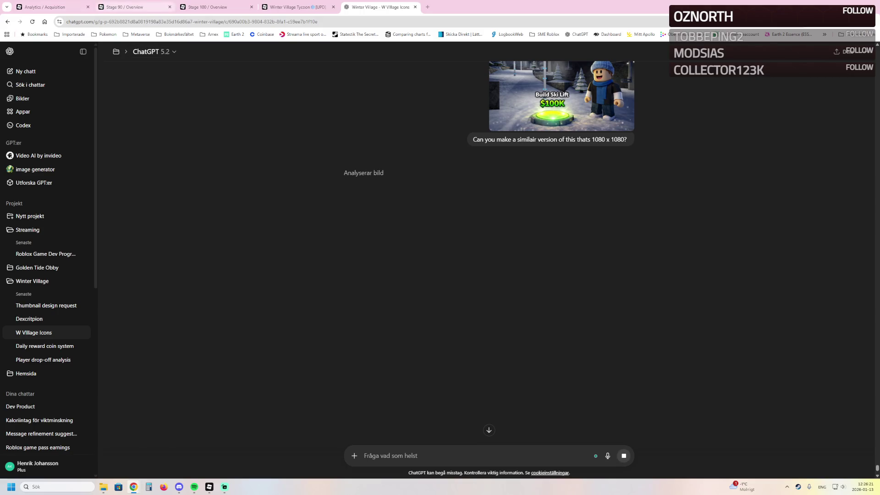
pyautogui.click(46, 7)
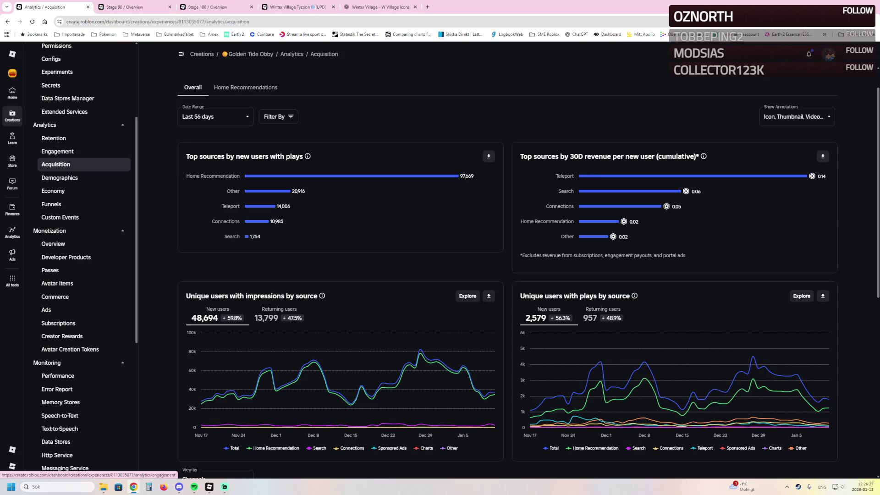
# Check Golden Tide Obby's overview benchmarks: 4.37% Day 1 retention (31st) and 22 concurrent users
pyautogui.scroll(3, 74, 96)
pyautogui.click(45, 94)
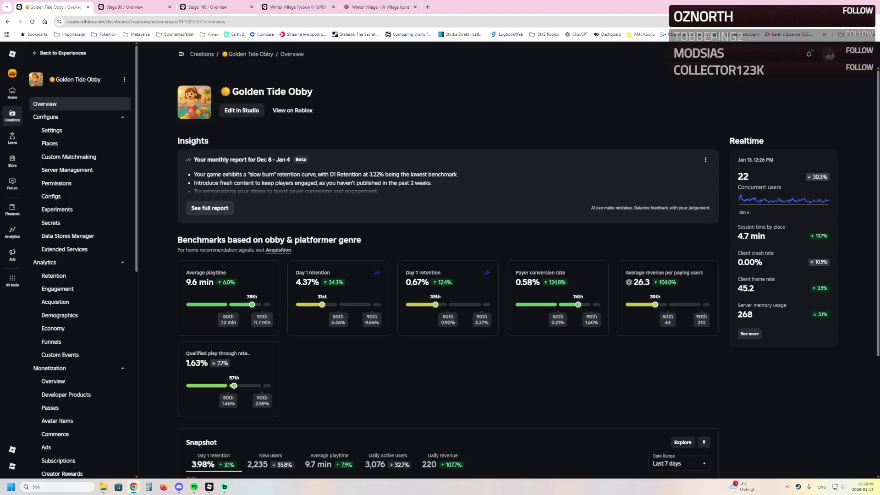
pyautogui.click(380, 6)
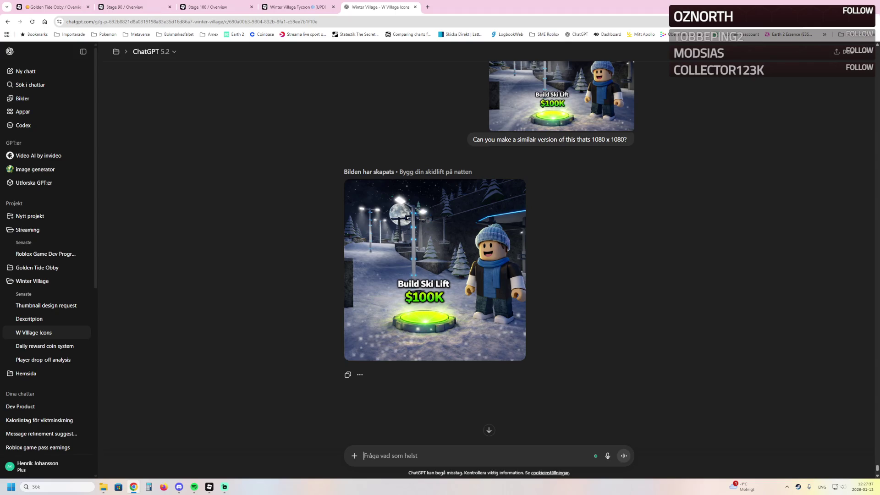
# View ChatGPT's snowy Build Ski Lift remake full size, twice, before returning to Creator Hub
pyautogui.moveTo(434, 275)
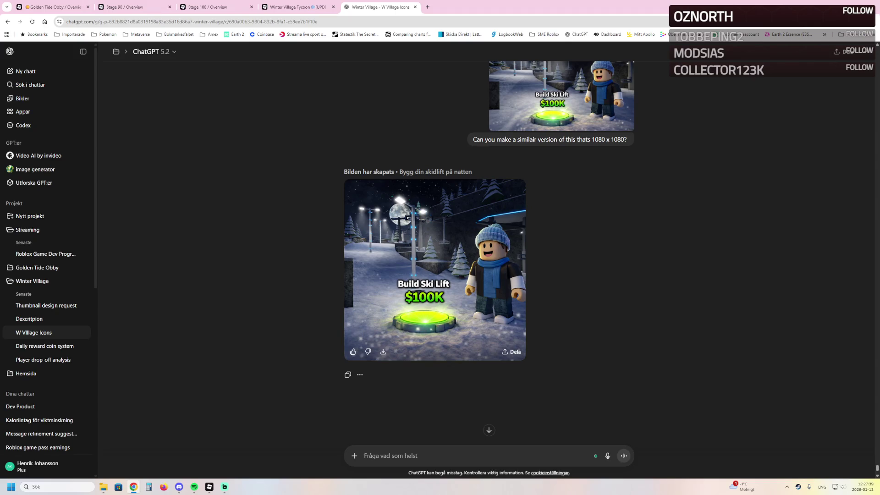
pyautogui.click(434, 275)
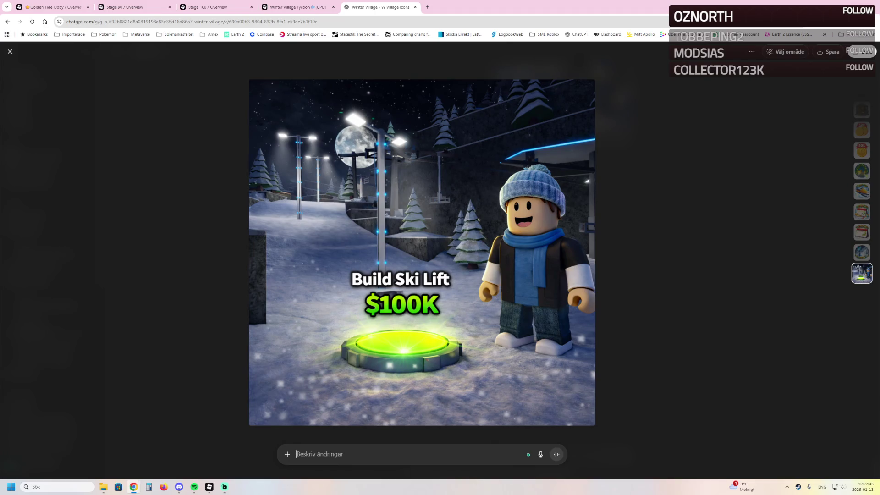
pyautogui.press('Escape')
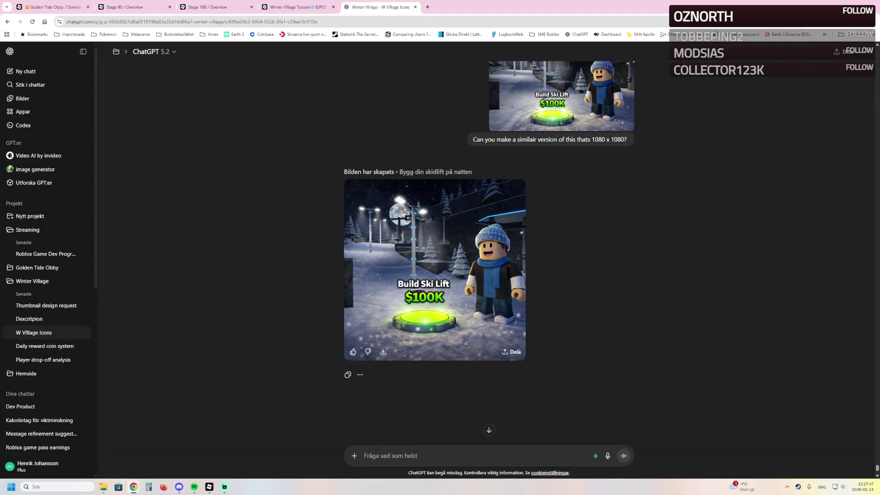
pyautogui.press('Return')
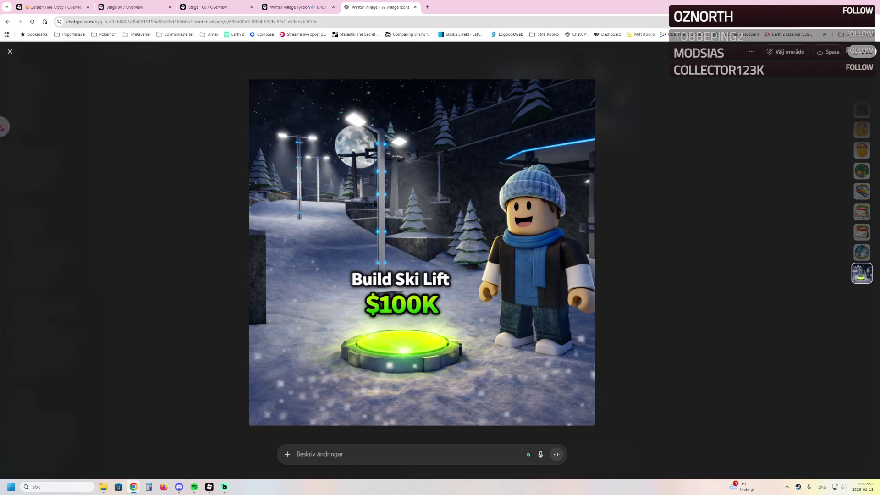
pyautogui.click(55, 7)
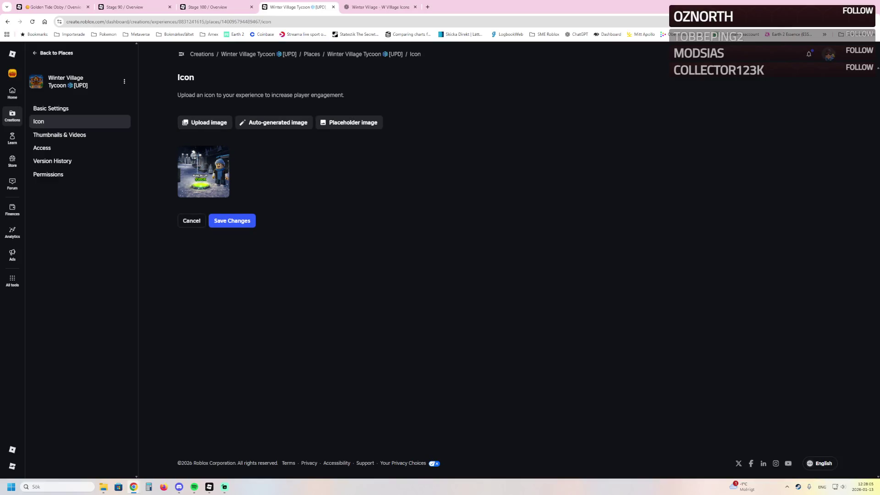
# Save the Build Ski Lift image as Winter Village Tycoon's new place icon
pyautogui.click(231, 220)
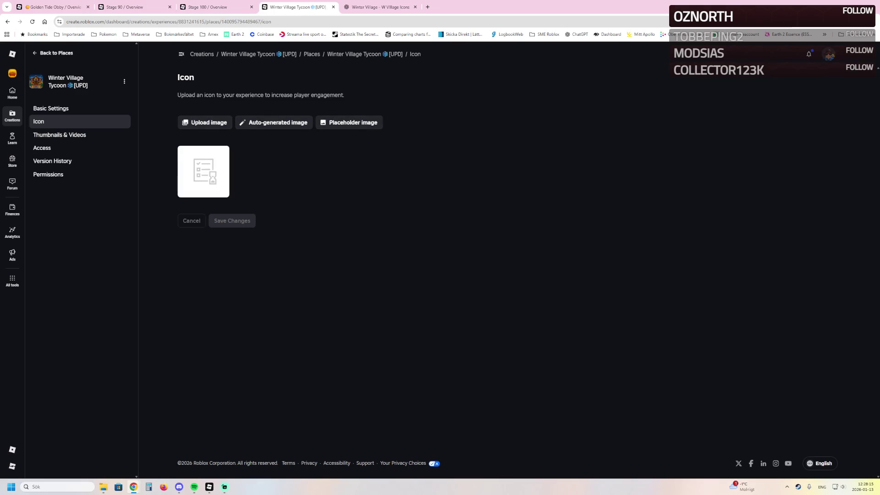
pyautogui.hotkey('ctrl', '1')
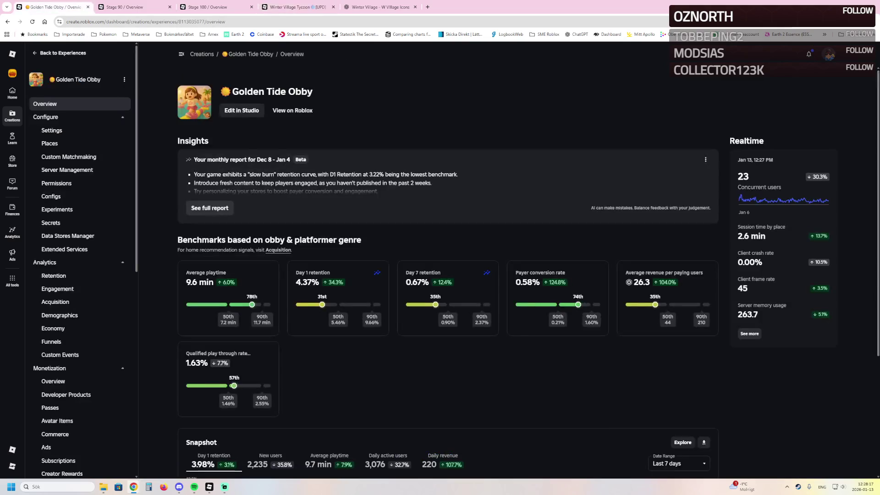
pyautogui.hotkey('ctrl', '3')
pyautogui.hotkey('ctrl', '4')
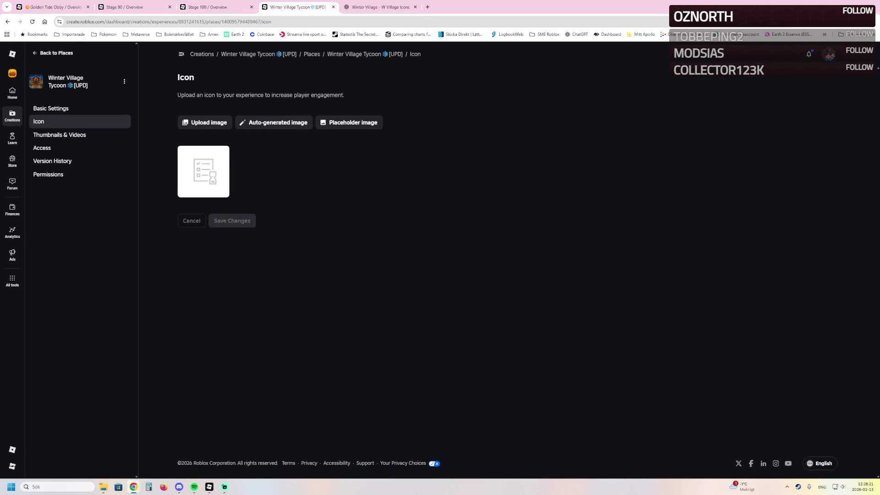
# Open Winter Village Tycoon's Thumbnails & Videos page, listing five active thumbnails
pyautogui.hotkey('ctrl', '2')
pyautogui.hotkey('ctrl', '3')
pyautogui.hotkey('ctrl', '2')
pyautogui.hotkey('ctrl', '1')
pyautogui.hotkey('ctrl', '3')
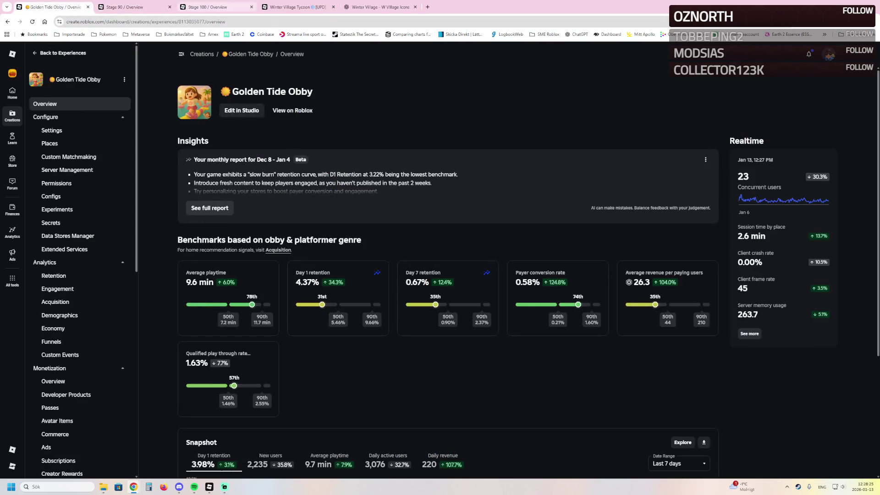
pyautogui.hotkey('ctrl', '4')
pyautogui.click(59, 134)
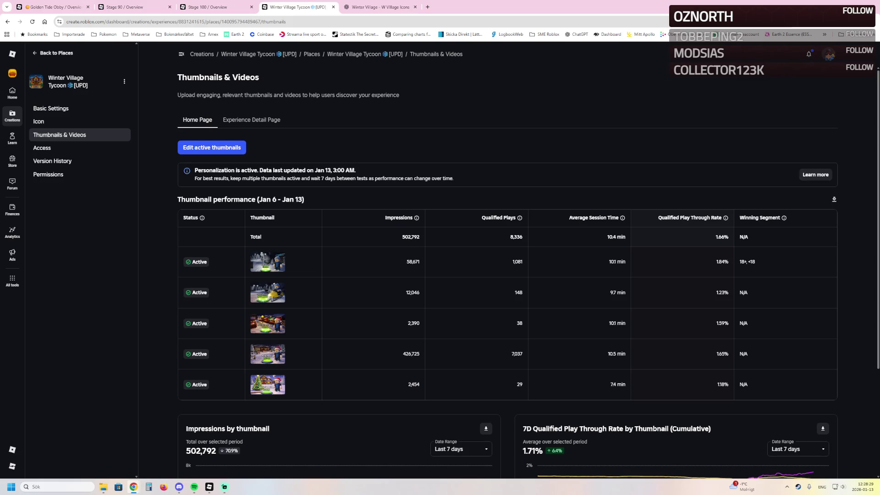
# Deactivate two thumbnails, including the Christmas tree one, leaving three active, and confirm
pyautogui.click(211, 147)
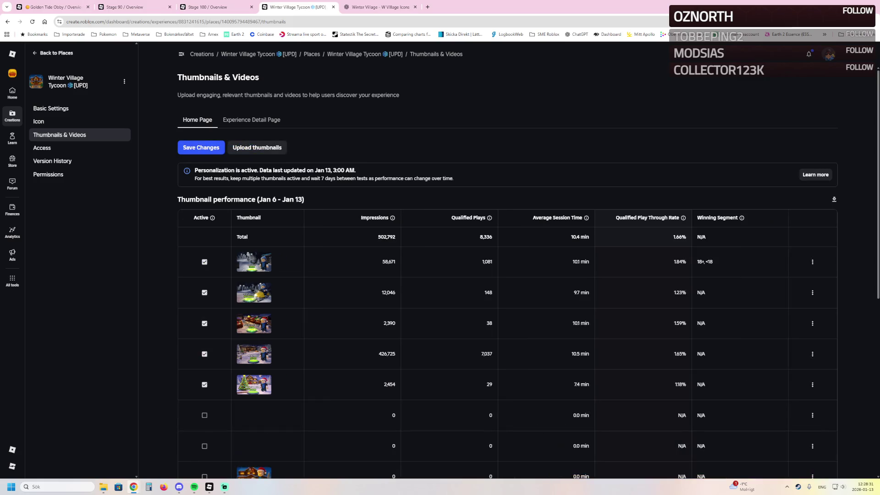
pyautogui.click(204, 385)
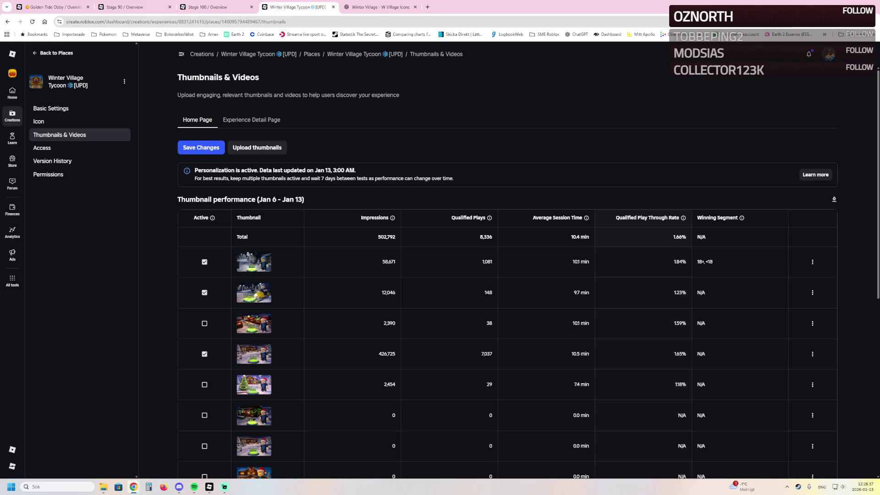
pyautogui.click(201, 147)
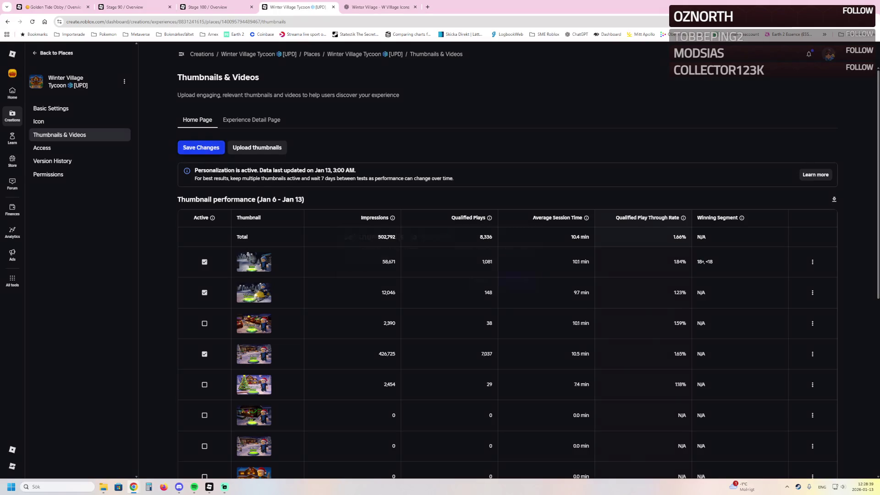
pyautogui.click(515, 279)
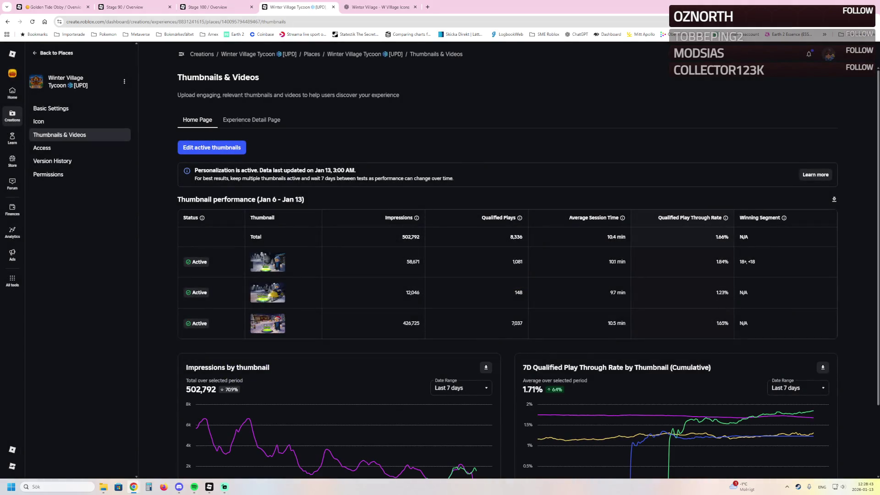
pyautogui.click(380, 7)
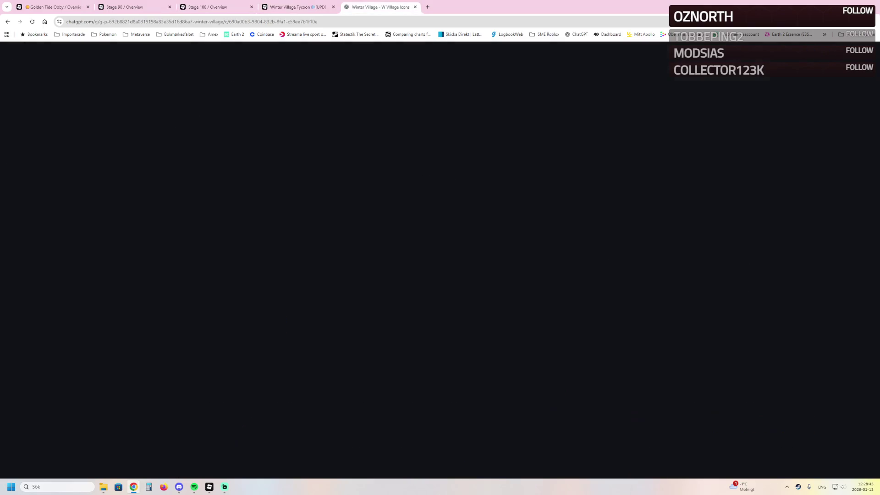
# Close the ChatGPT image tab and go back to the Golden Tide Obby overview
pyautogui.hotkey('ctrl', 'w')
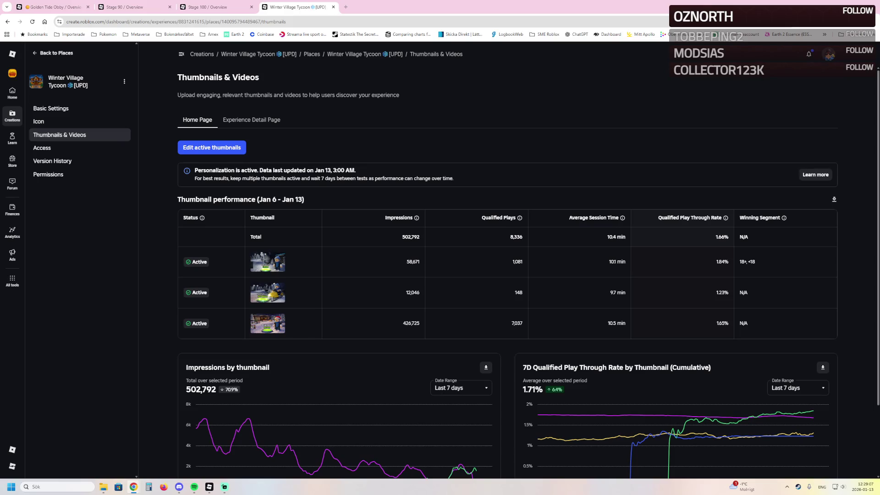
pyautogui.click(54, 7)
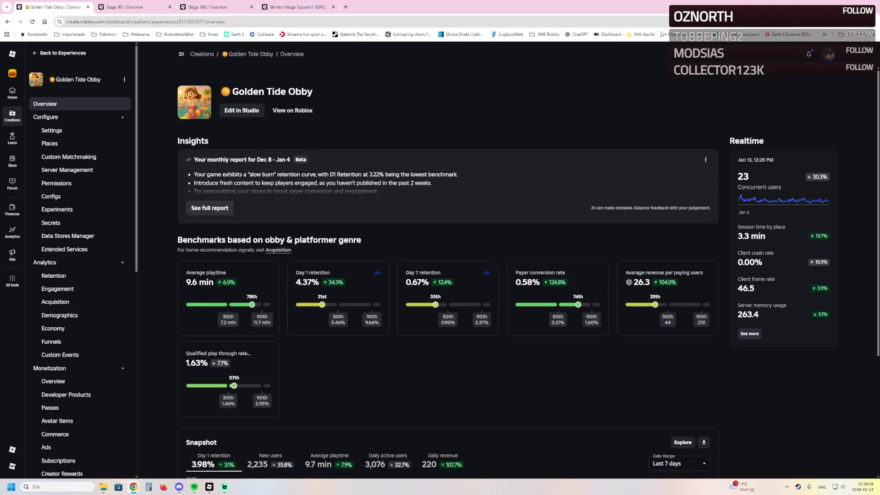
# Switch to the Golden Tide Obby place open in Roblox Studio
pyautogui.hotkey('alt', 'Tab')
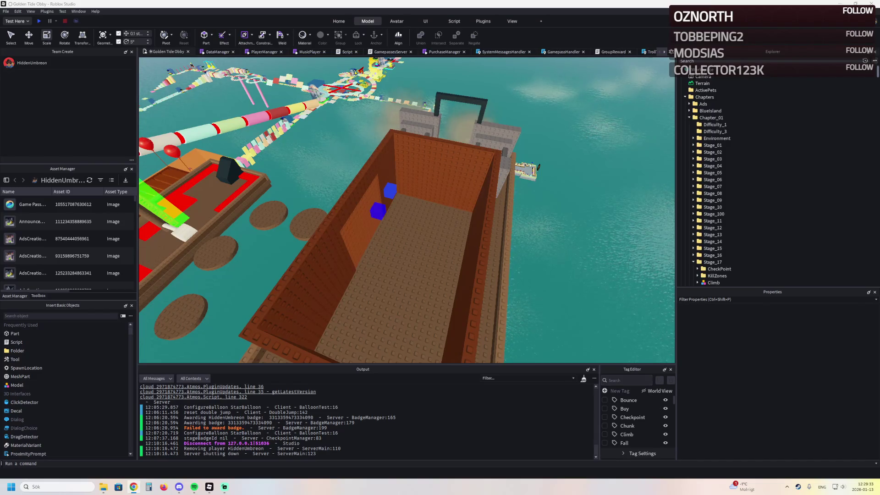
# Pull the viewport back to see the boat's open-topped brick cabin
pyautogui.press('s')
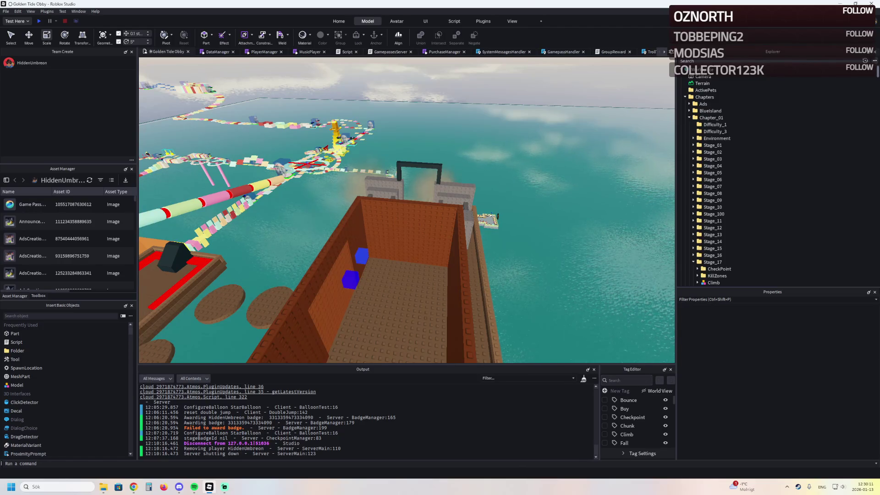
# Lower the cabin wall from 10.4 to 8 tall and shorten it from 34 to 31 long
pyautogui.press('a')
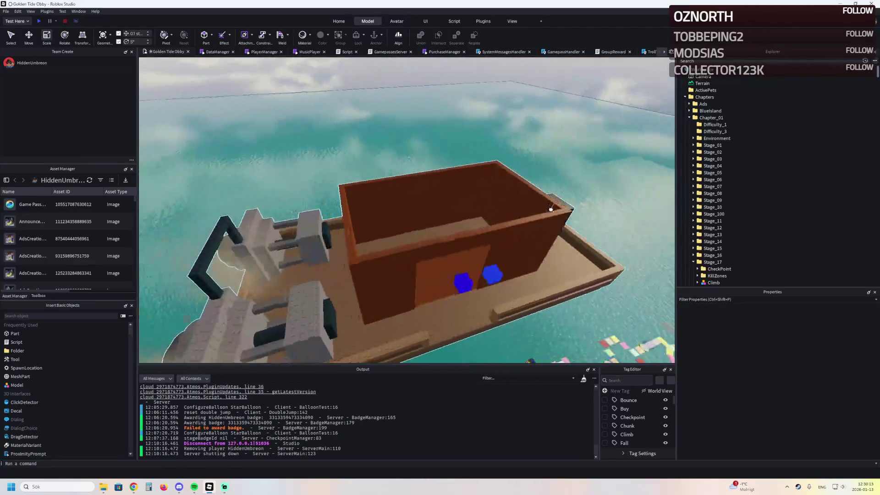
pyautogui.press('w')
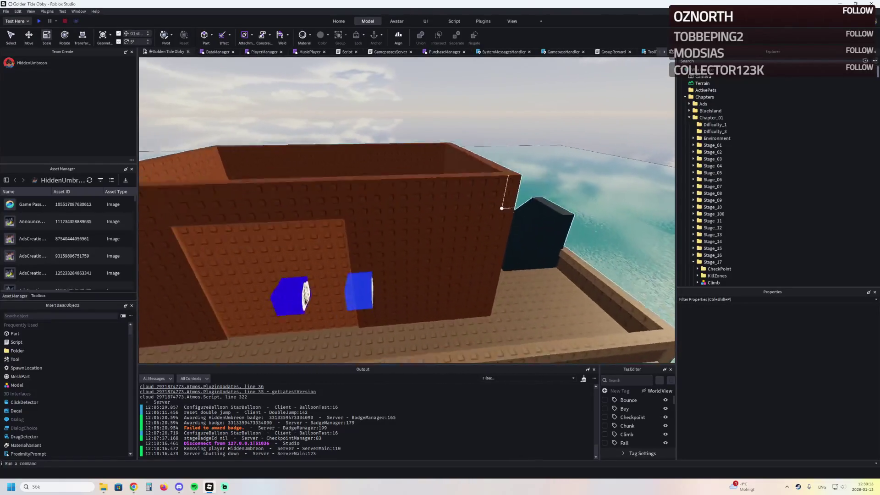
pyautogui.press('s')
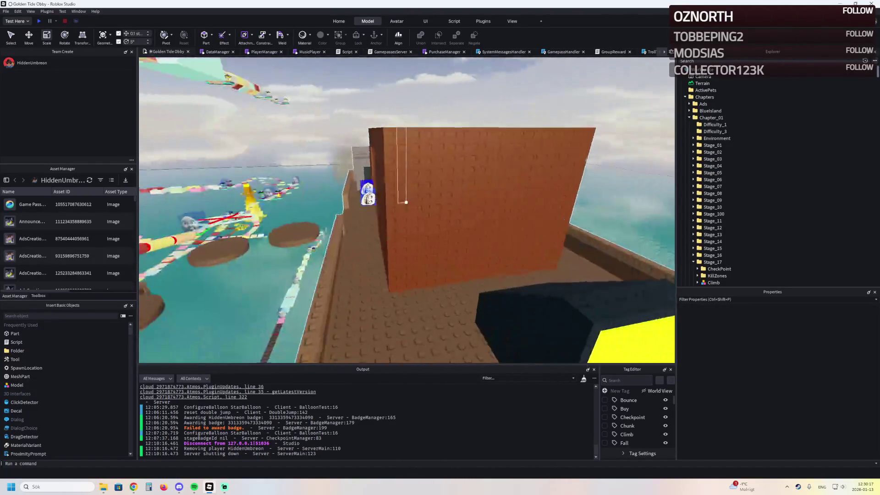
pyautogui.press('w')
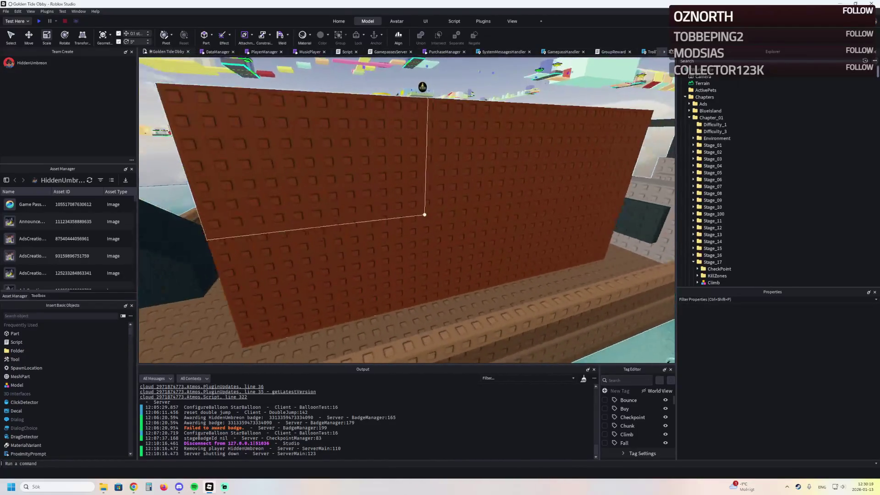
pyautogui.click(424, 214)
pyautogui.press('f')
pyautogui.moveTo(401, 149); pyautogui.dragTo(400, 156)
pyautogui.press('d')
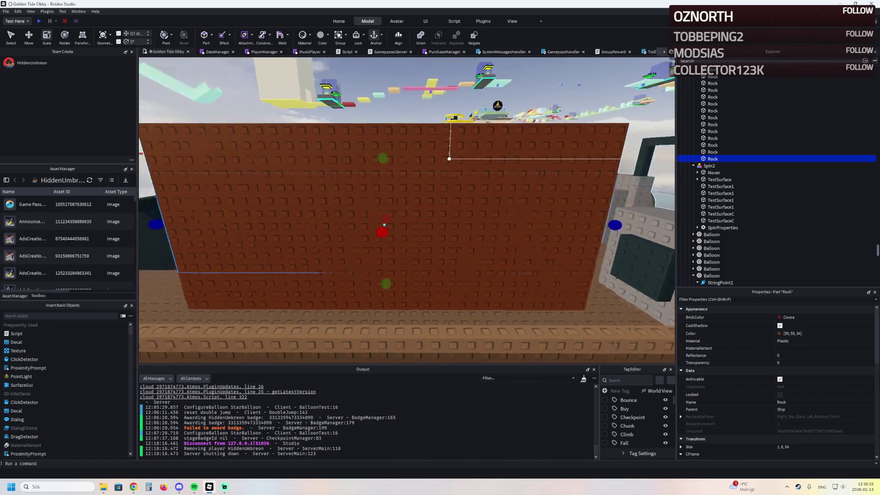
pyautogui.moveTo(615, 225); pyautogui.dragTo(594, 225)
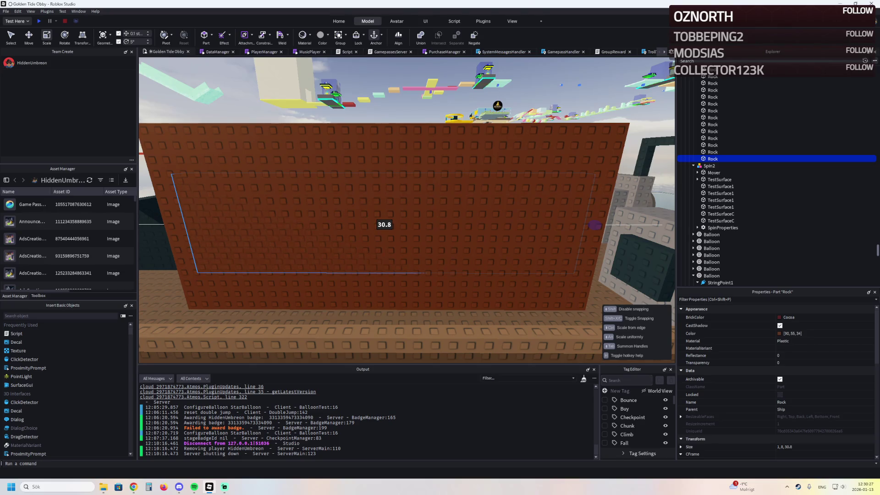
pyautogui.hotkey('ctrl', 'z')
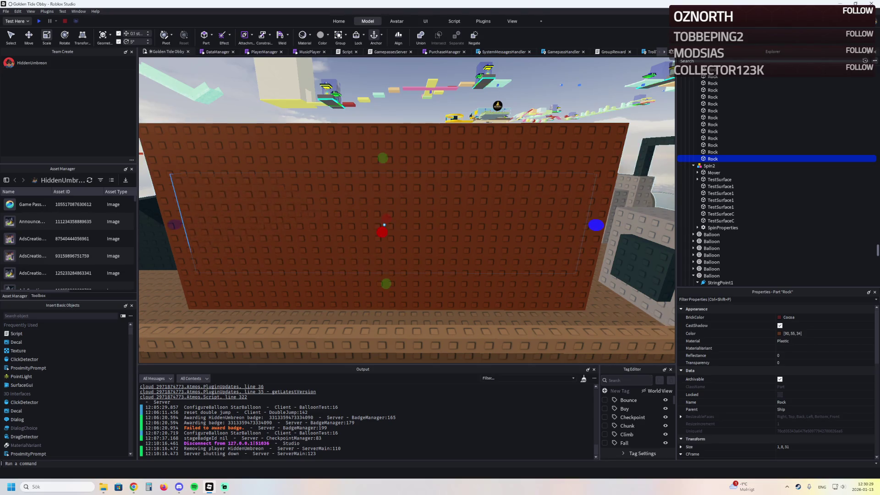
# Duplicate the wall and cut both wall pieces down to 12.5 long
pyautogui.hotkey('ctrl', 'd')
pyautogui.moveTo(384, 224); pyautogui.dragTo(452, 224)
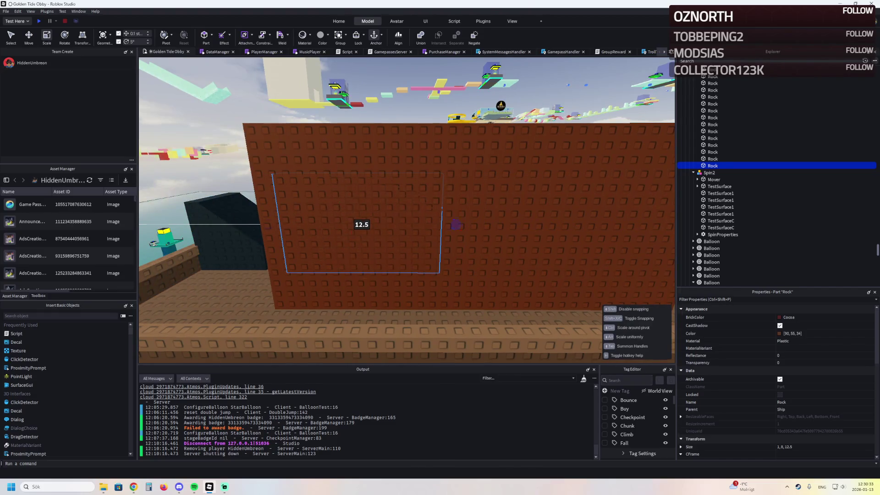
pyautogui.press('d')
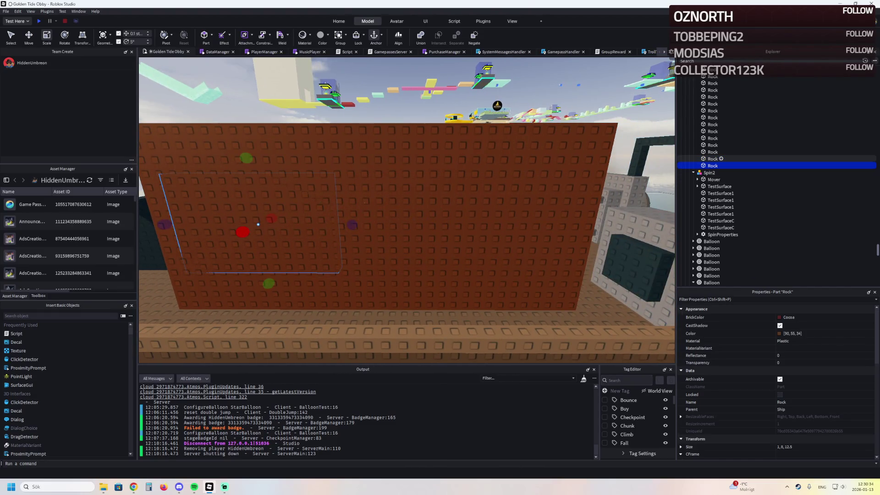
pyautogui.click(712, 159)
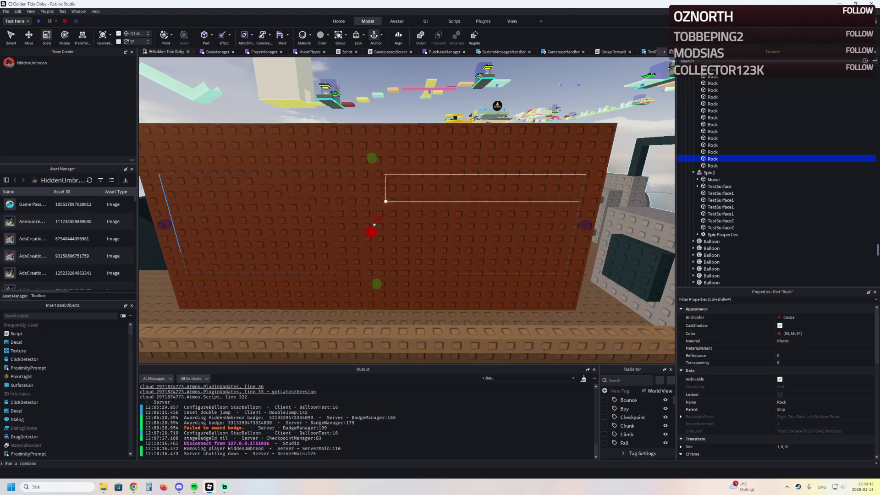
pyautogui.moveTo(384, 224); pyautogui.dragTo(495, 225)
# Duplicate the 15-tall wall and shrink the copy to 3.8 long
pyautogui.press('d')
pyautogui.click(508, 213)
pyautogui.press('f')
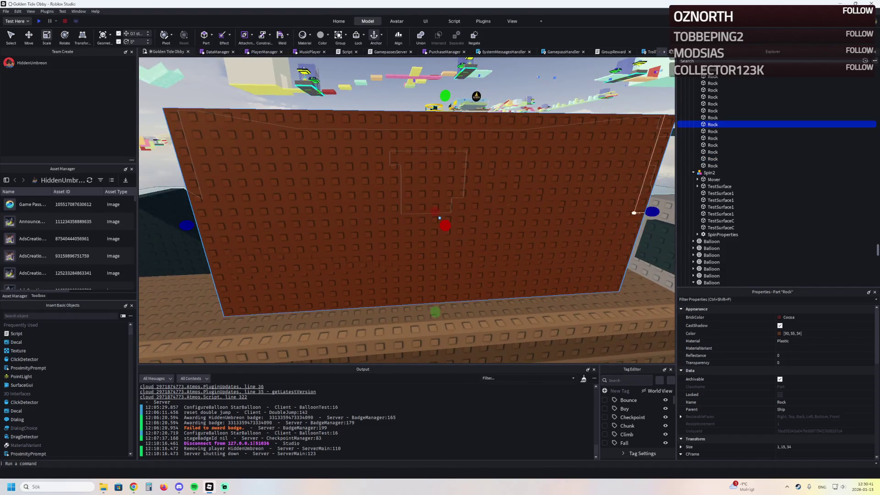
pyautogui.hotkey('ctrl', 'd')
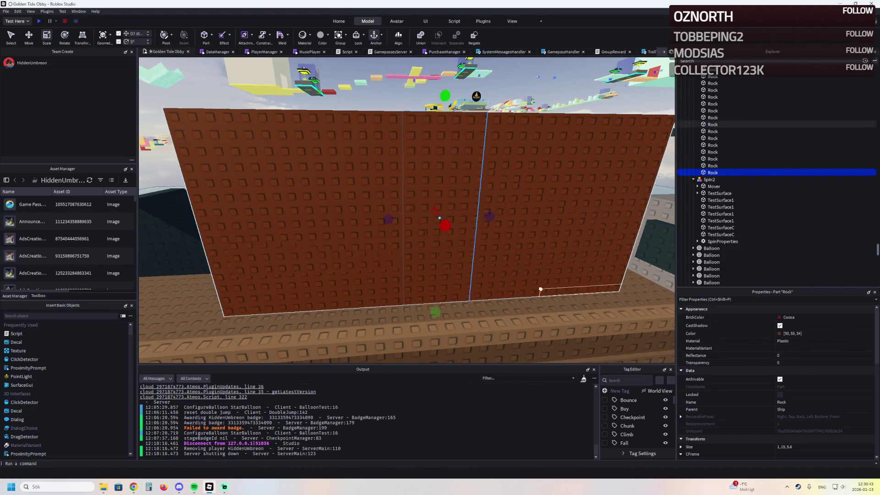
pyautogui.moveTo(439, 218)
pyautogui.mouseDown()
pyautogui.moveTo(353, 230)
pyautogui.moveTo(403, 232)
pyautogui.moveTo(331, 231)
pyautogui.mouseUp()
pyautogui.click(345, 222)
pyautogui.click(345, 222)
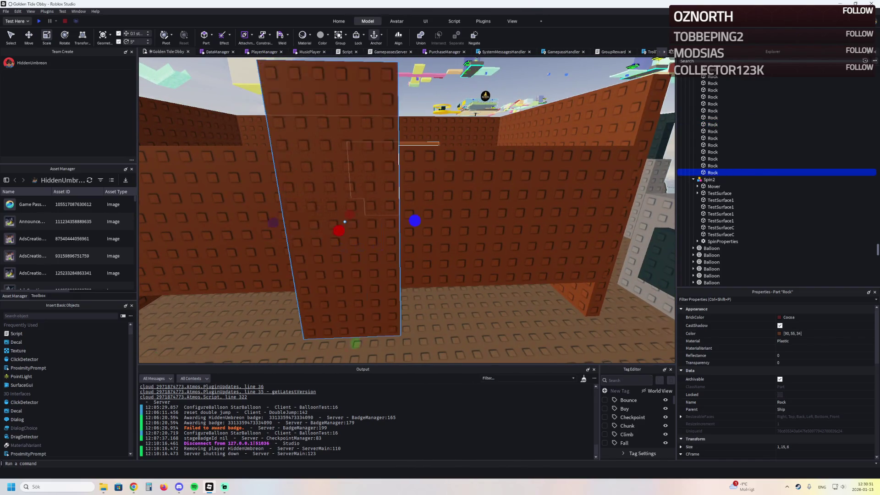
# Duplicate the narrow 1.5-long wall piece and move the copy about 32 studs along
pyautogui.press('a')
pyautogui.click(261, 242)
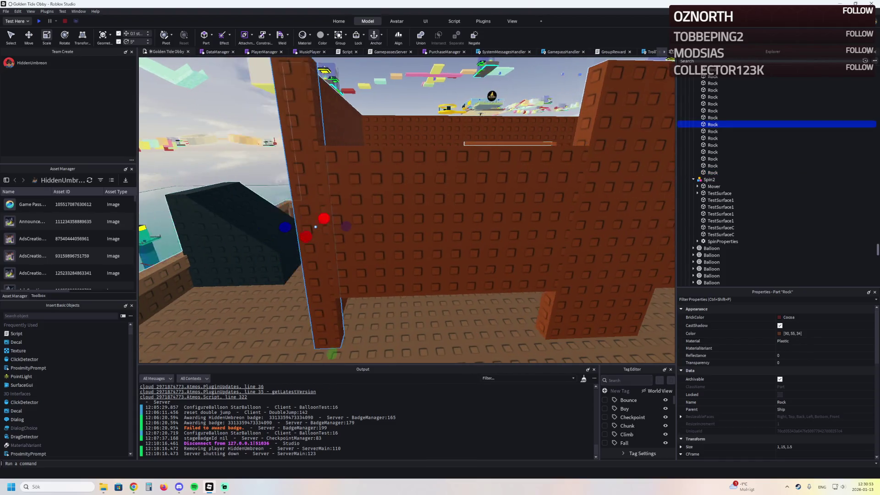
pyautogui.hotkey('ctrl', '2')
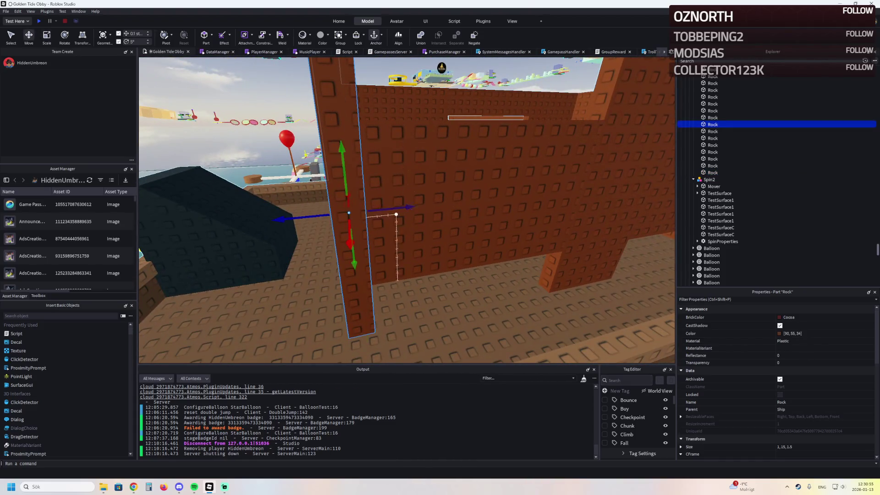
pyautogui.hotkey('ctrl', 'd')
pyautogui.press('d')
pyautogui.moveTo(406, 207)
pyautogui.mouseDown()
pyautogui.moveTo(394, 83)
pyautogui.moveTo(405, 131)
pyautogui.moveTo(394, 138)
pyautogui.mouseUp()
# Thin another inner wall piece from 1 to 0.6 studs
pyautogui.press('w')
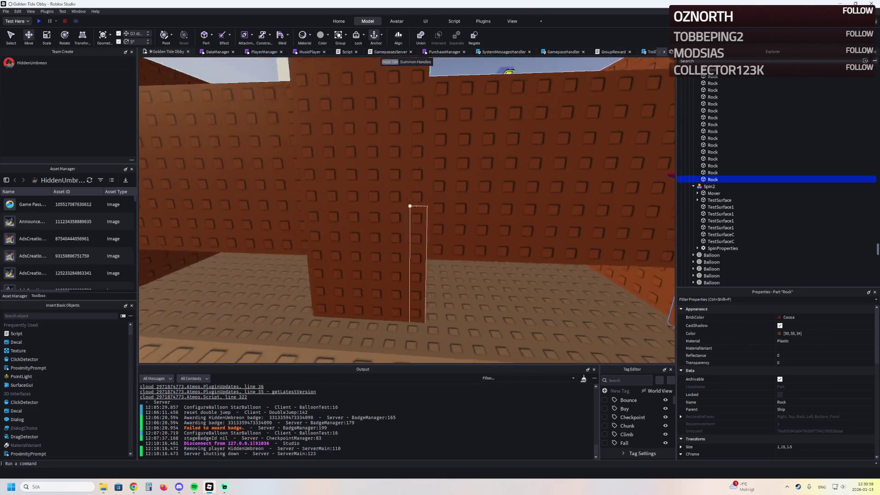
pyautogui.click(375, 266)
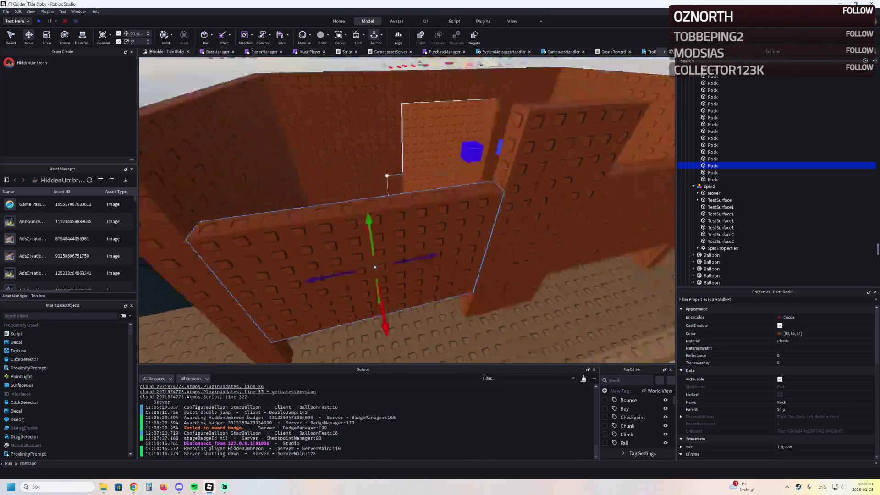
pyautogui.hotkey('ctrl', '3')
pyautogui.moveTo(452, 153); pyautogui.dragTo(448, 152)
# Set the thin piece's size to 0.5, 8, 12.5 in Properties
pyautogui.press('f')
pyautogui.click(786, 447)
pyautogui.click(781, 447)
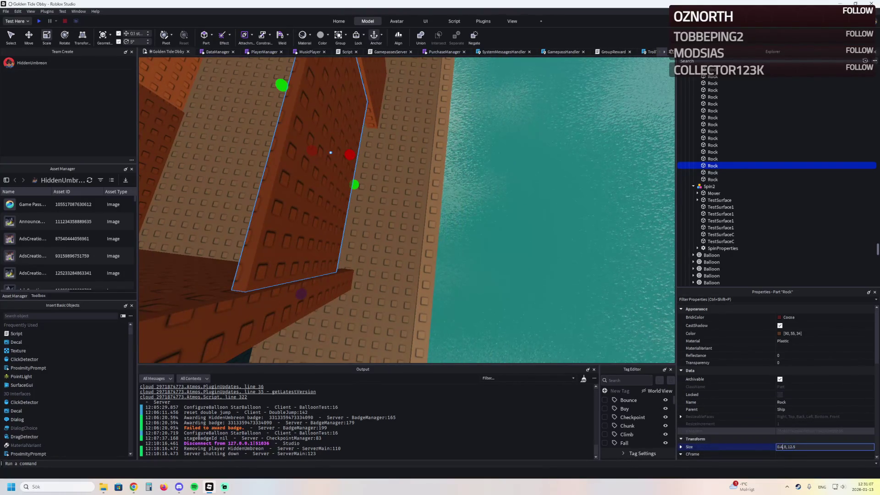
pyautogui.press('BackSpace')
pyautogui.write('5')
pyautogui.press('Return')
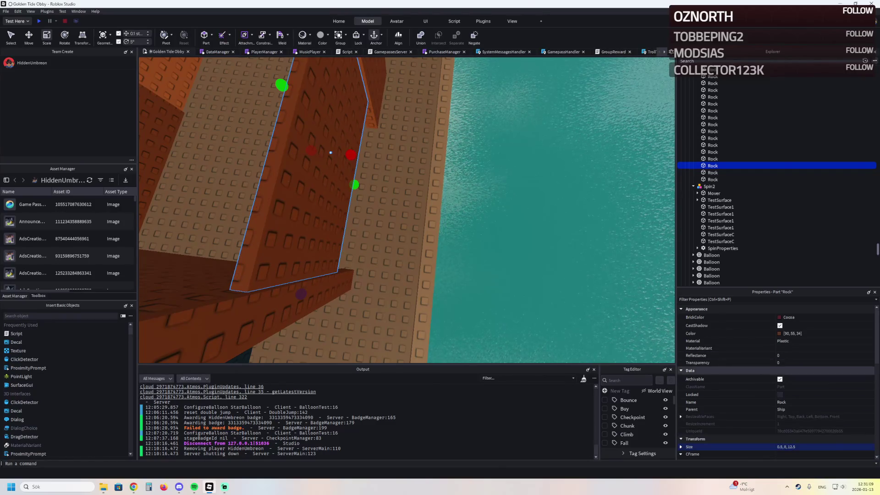
# Make the piece Pastel Blue with 0.5 transparency as a see-through window
pyautogui.click(788, 317)
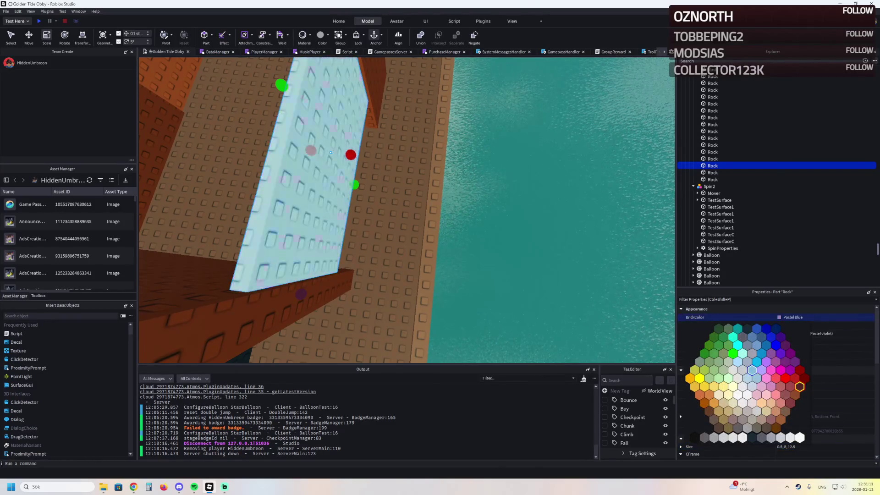
pyautogui.click(752, 361)
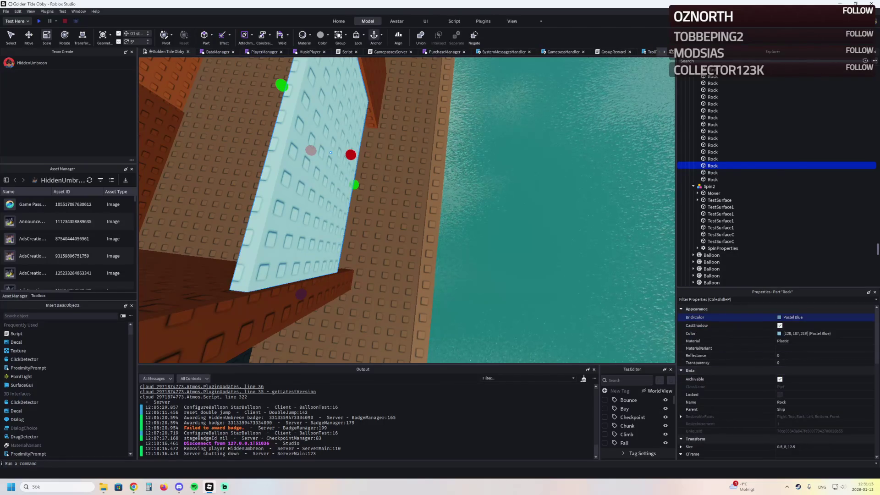
pyautogui.click(786, 363)
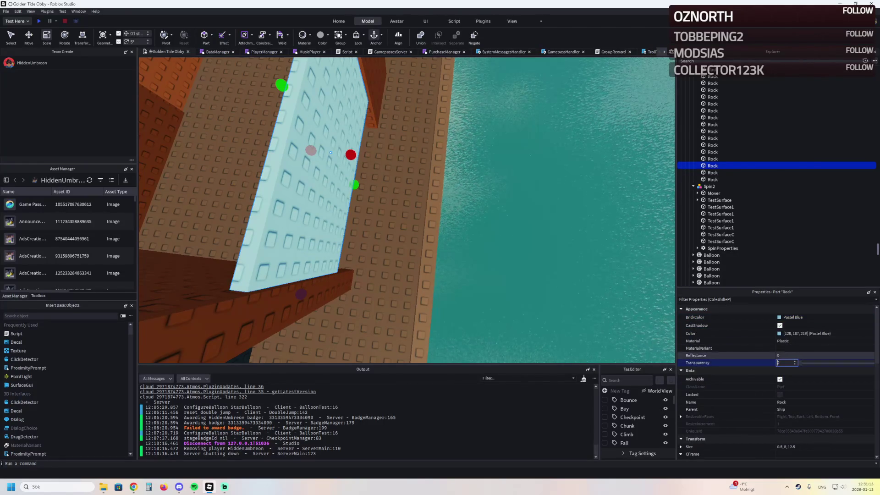
pyautogui.write('0.5')
pyautogui.press('Return')
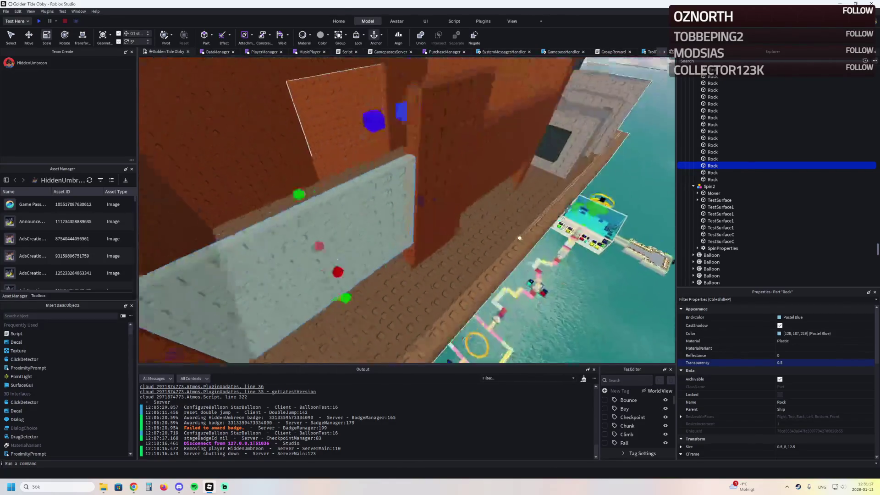
pyautogui.click(425, 255)
pyautogui.scroll(5, 426, 265)
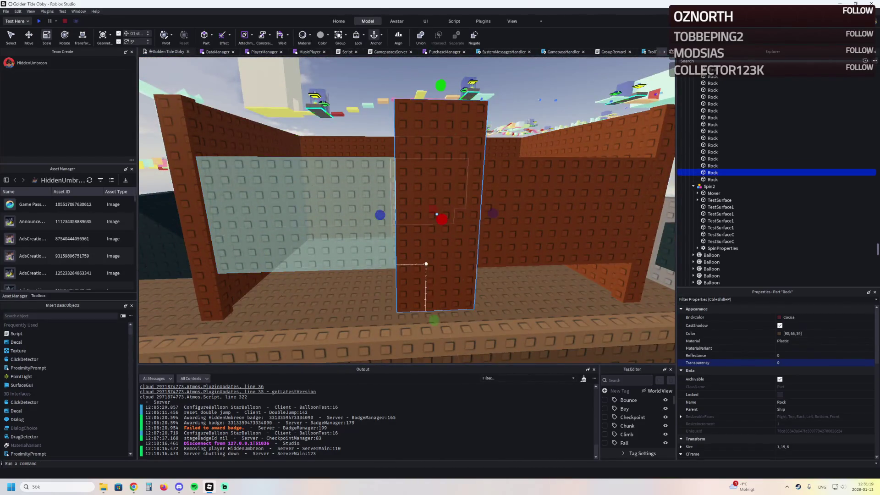
pyautogui.scroll(-10, 426, 265)
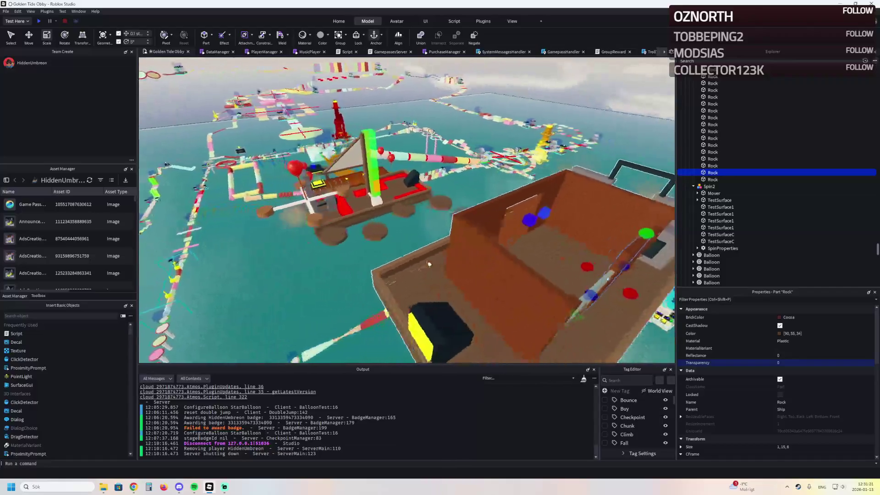
pyautogui.press('a')
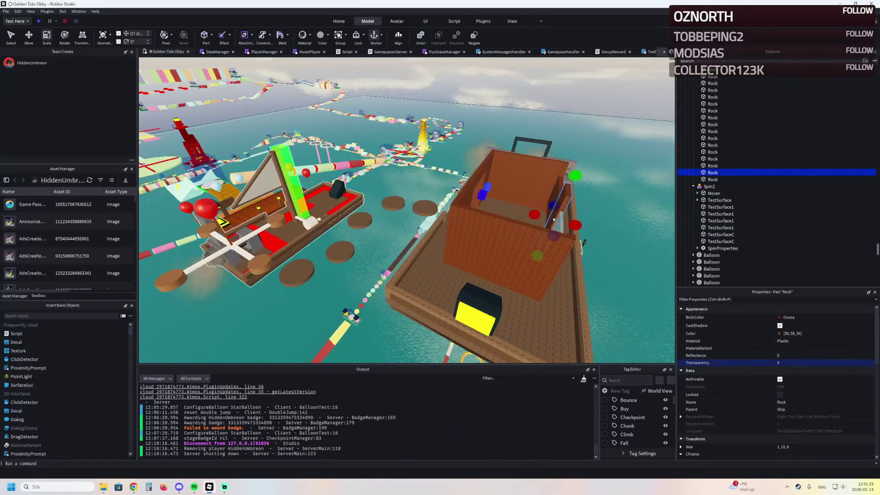
pyautogui.press('a')
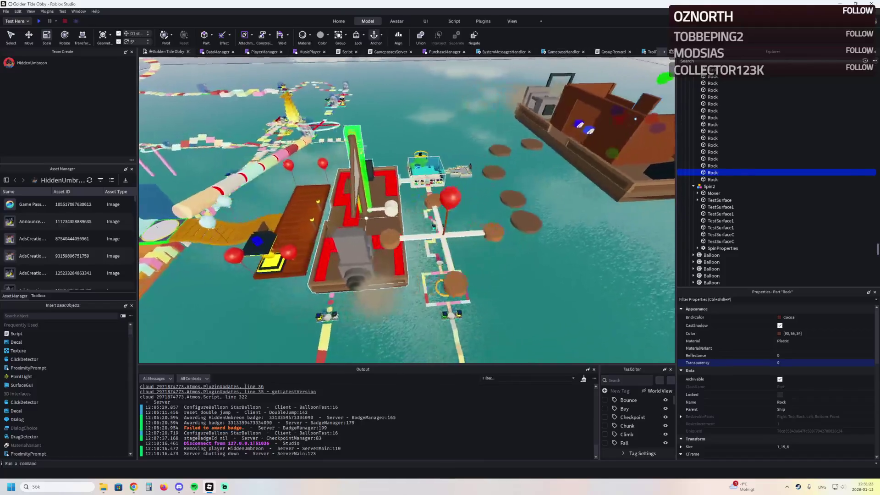
pyautogui.press('w')
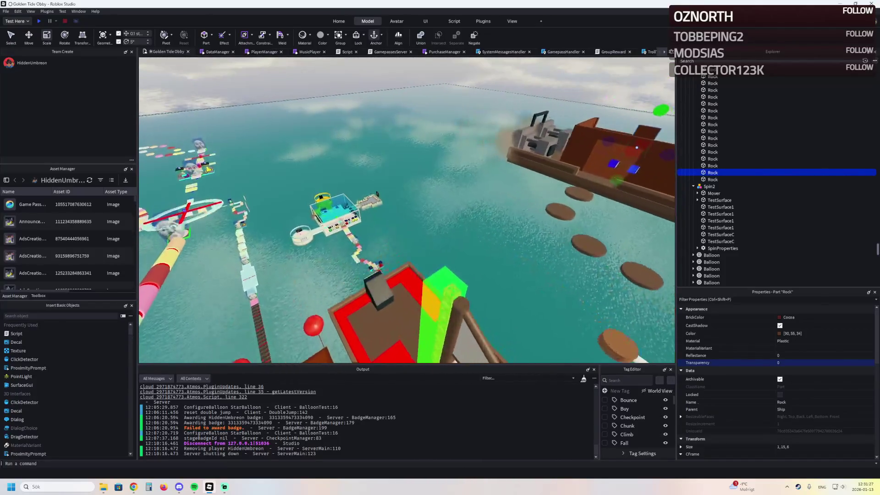
pyautogui.press('f')
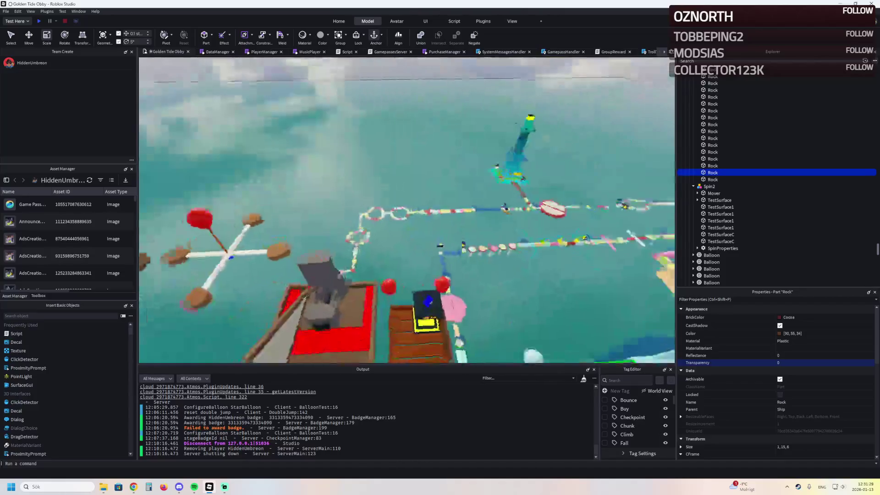
pyautogui.press('d')
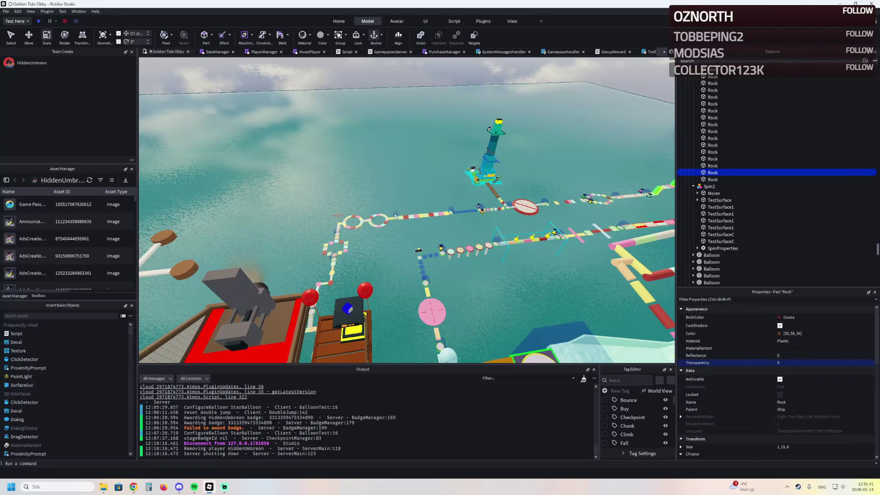
# Thin the neighbouring Rock wall panel to 0.5 studs thick
pyautogui.press('f')
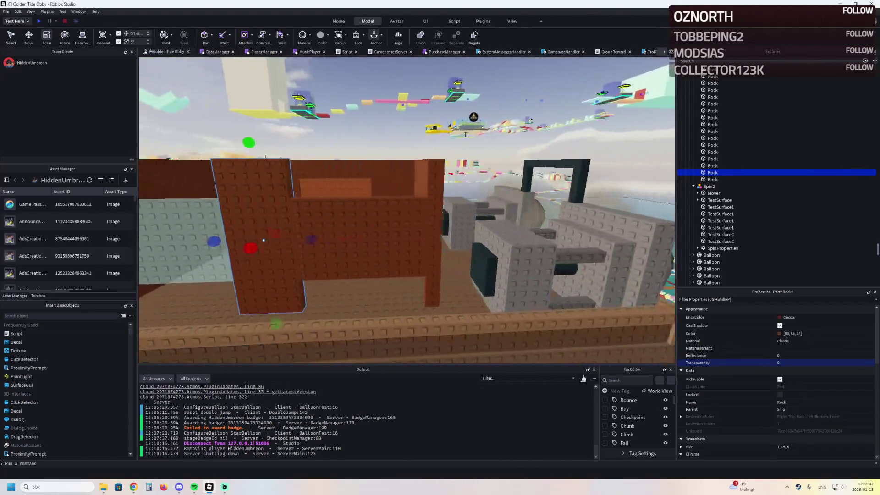
pyautogui.click(712, 159)
pyautogui.press('f')
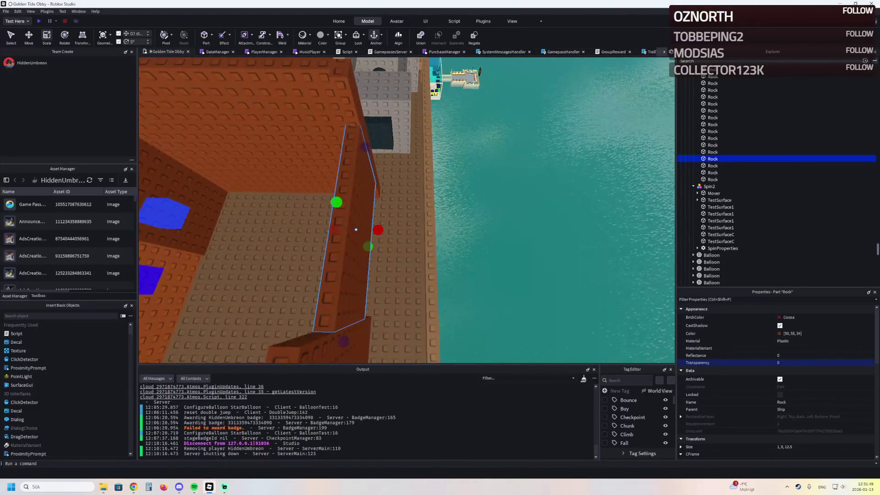
pyautogui.click(802, 446)
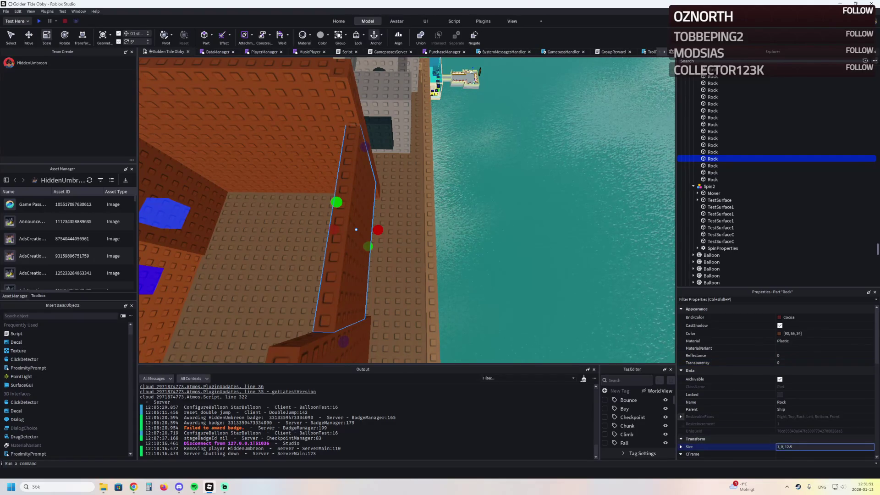
pyautogui.write('0.5')
pyautogui.press('Return')
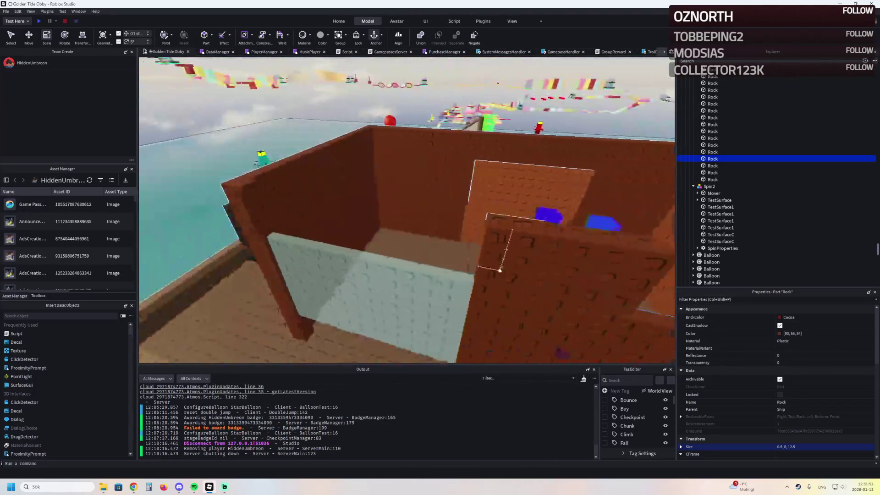
# Set a brown Cocoa wall to 0.5 transparency and duplicate another brown wall piece
pyautogui.click(367, 299)
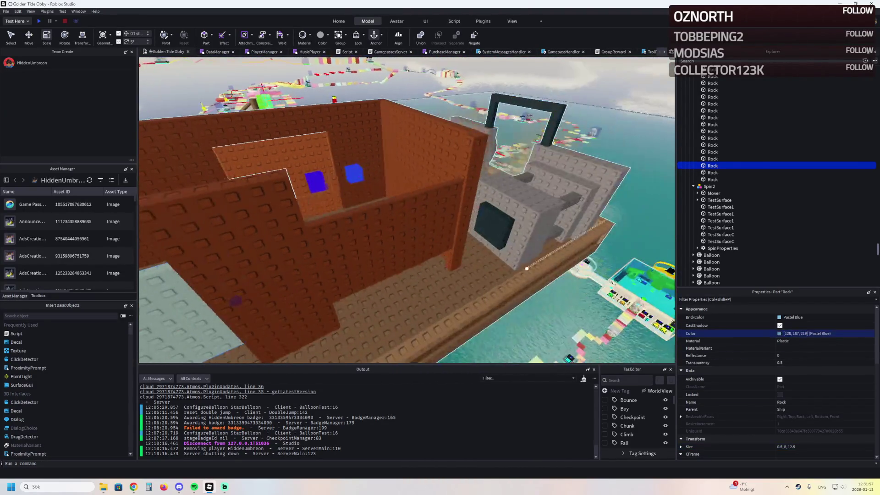
pyautogui.click(398, 238)
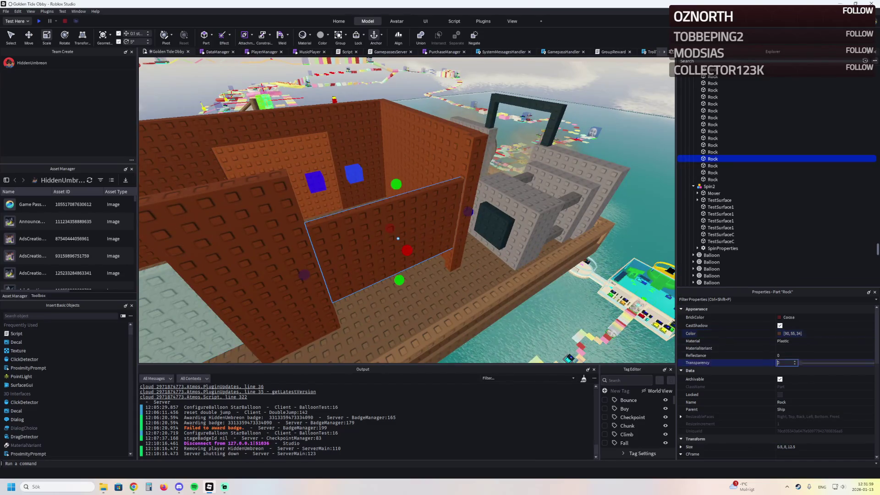
pyautogui.write('0.5')
pyautogui.press('Return')
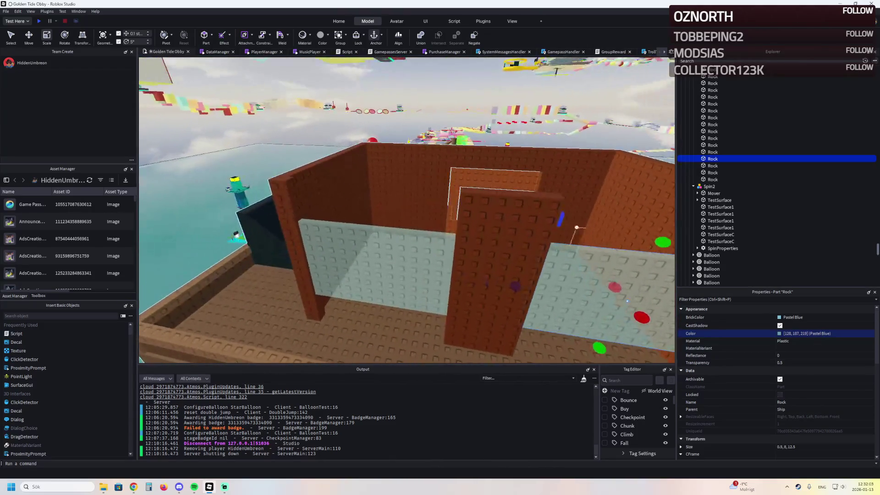
pyautogui.click(477, 227)
pyautogui.hotkey('ctrl', 'd')
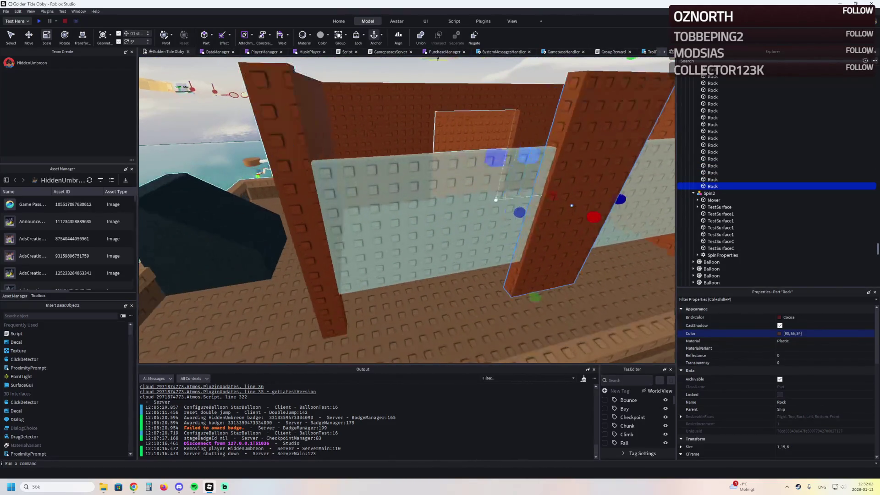
# Scale the copied wall piece down into a thin brown strip above the window
pyautogui.moveTo(519, 212)
pyautogui.mouseDown()
pyautogui.moveTo(499, 318)
pyautogui.moveTo(483, 322)
pyautogui.mouseUp()
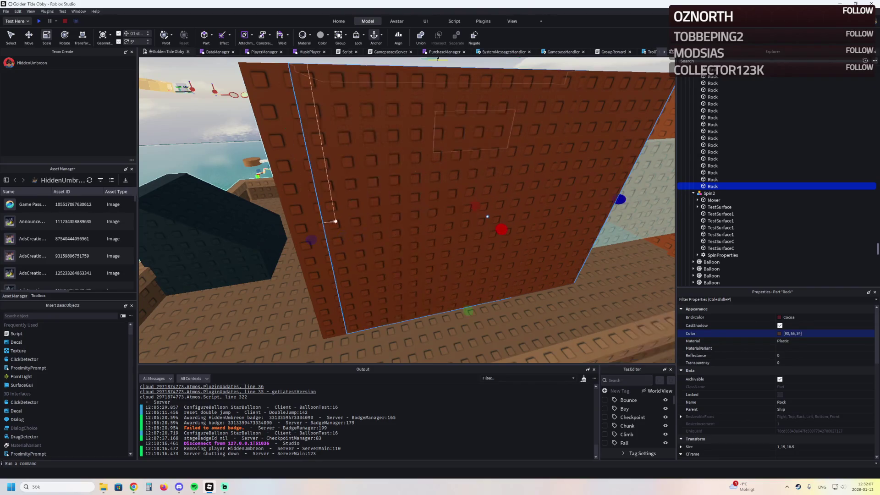
pyautogui.moveTo(391, 216); pyautogui.dragTo(418, 208)
pyautogui.scroll(5, 418, 207)
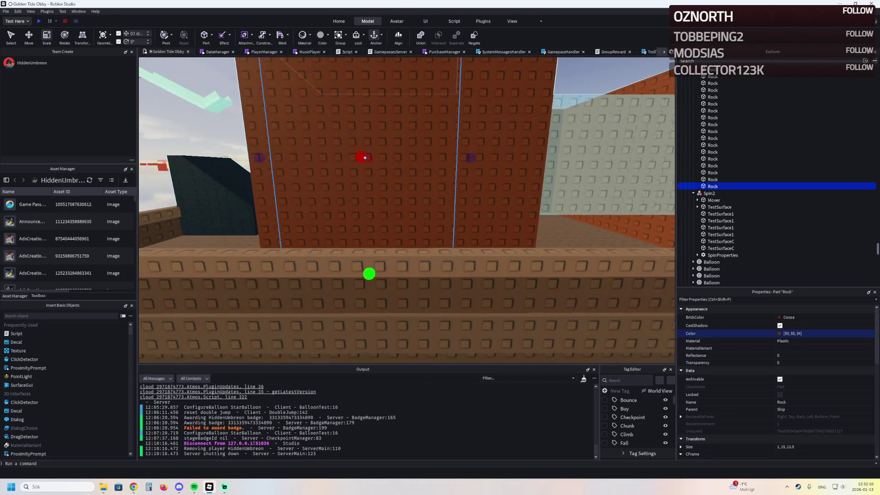
pyautogui.scroll(-5, 364, 228)
pyautogui.moveTo(369, 274); pyautogui.dragTo(363, 197)
# Copy the strip down below the window, then duplicate both strips for the next section
pyautogui.hotkey('ctrl', '2')
pyautogui.scroll(2, 393, 204)
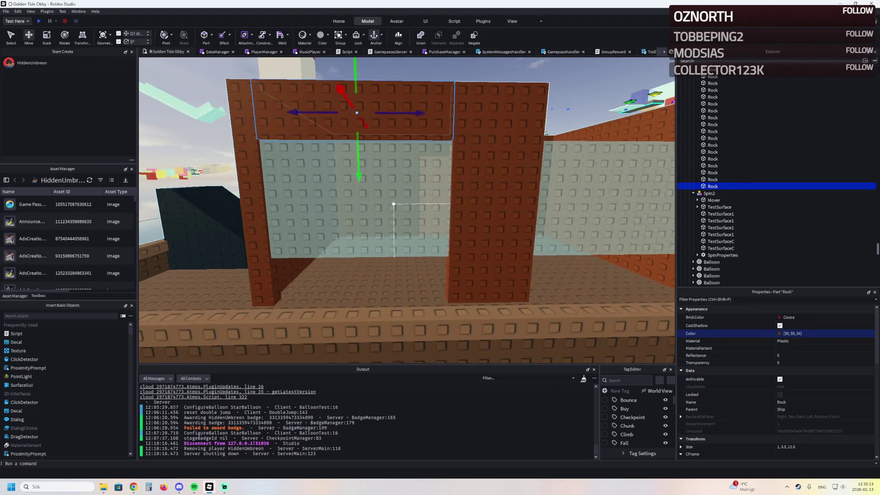
pyautogui.scroll(3, 362, 115)
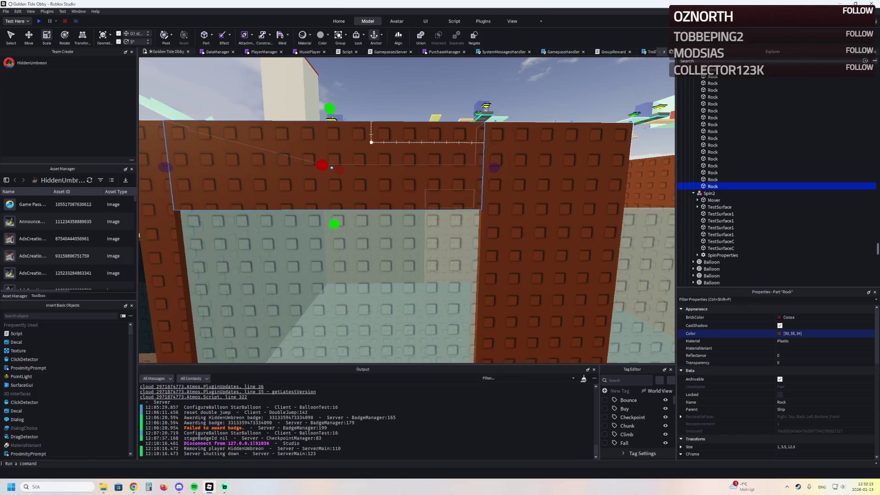
pyautogui.scroll(2, 331, 123)
pyautogui.hotkey('ctrl', 'd')
pyautogui.moveTo(365, 64)
pyautogui.mouseDown()
pyautogui.moveTo(363, 133)
pyautogui.moveTo(324, 217)
pyautogui.moveTo(326, 328)
pyautogui.moveTo(384, 329)
pyautogui.moveTo(360, 197)
pyautogui.moveTo(383, 253)
pyautogui.mouseUp()
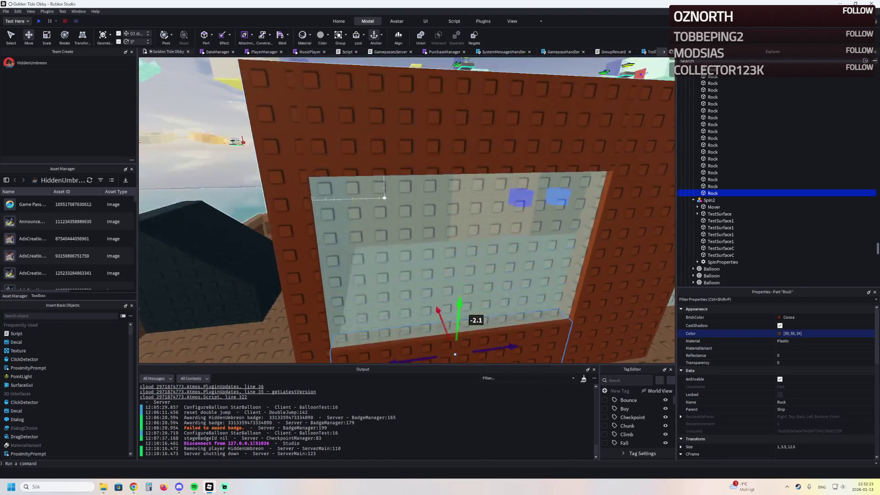
pyautogui.hotkey('ctrl', 'd')
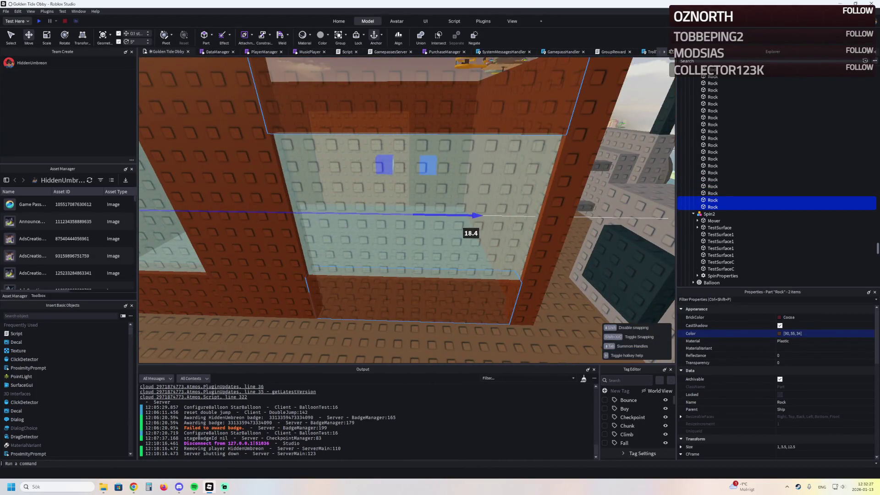
pyautogui.press('Escape')
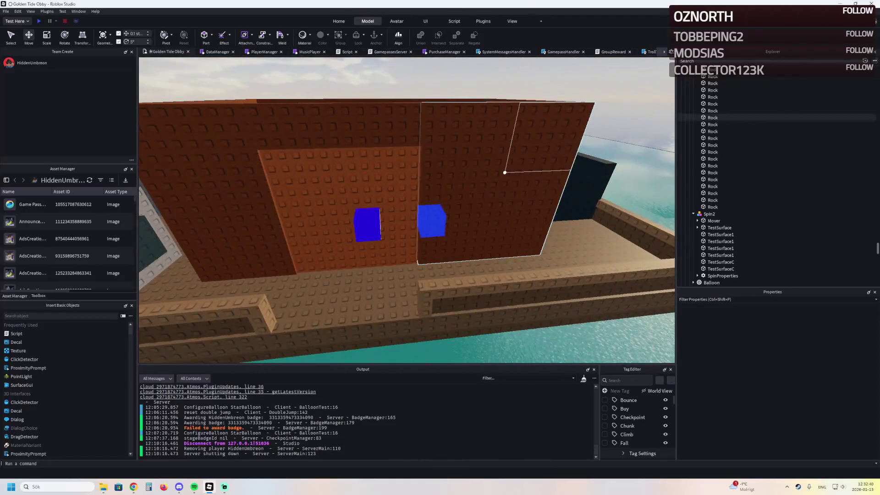
pyautogui.click(505, 172)
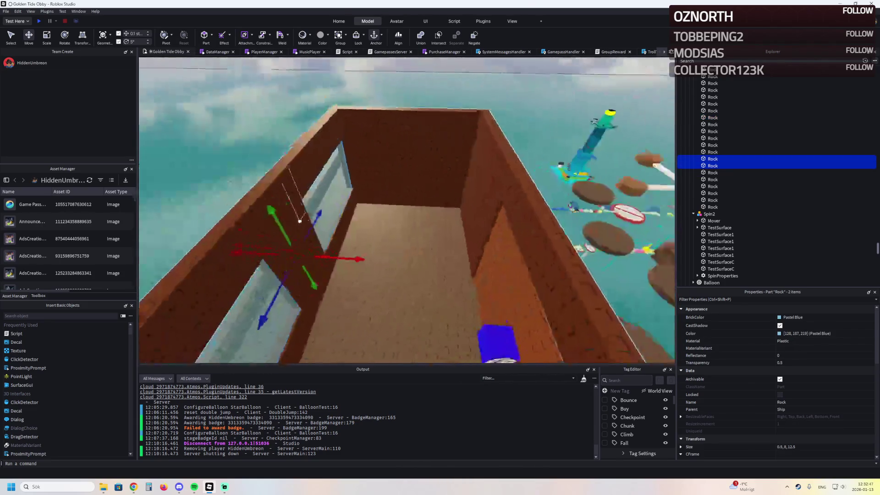
# Slide the window section 17.5 studs along X and rename a pastel-blue pane 33
pyautogui.moveTo(353, 258); pyautogui.dragTo(442, 249)
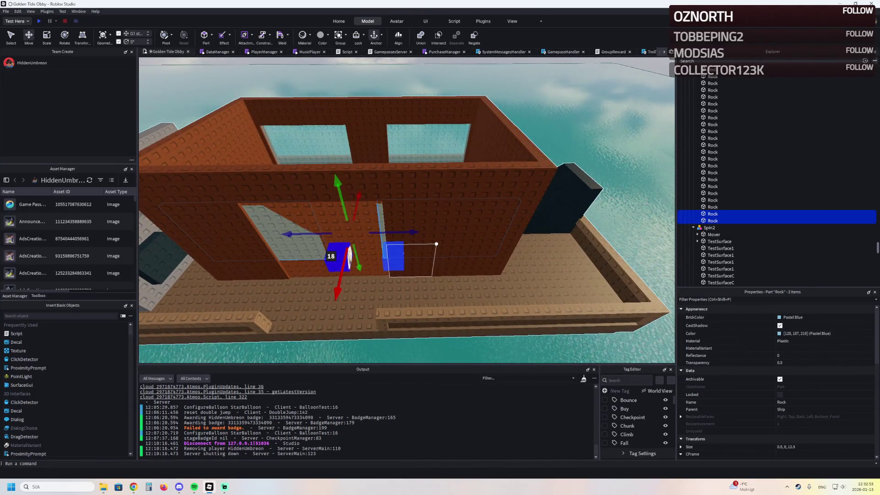
pyautogui.press('a')
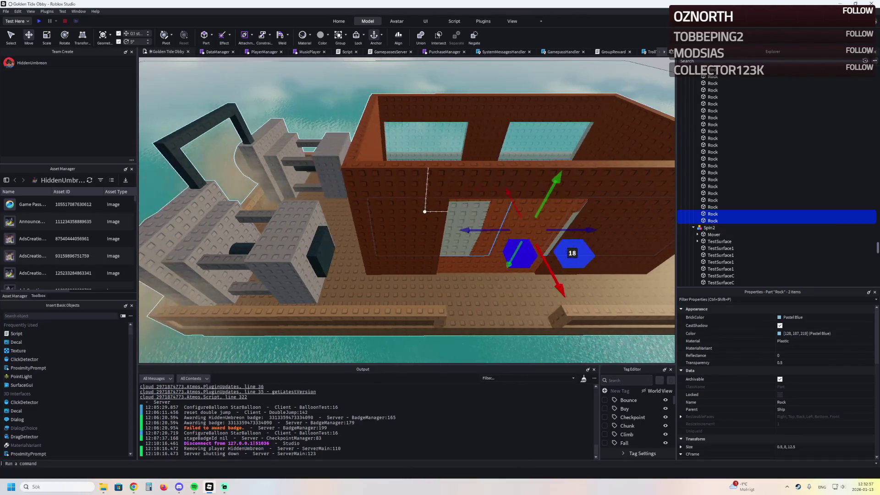
pyautogui.doubleClick(712, 220)
pyautogui.write('33')
pyautogui.press('Return')
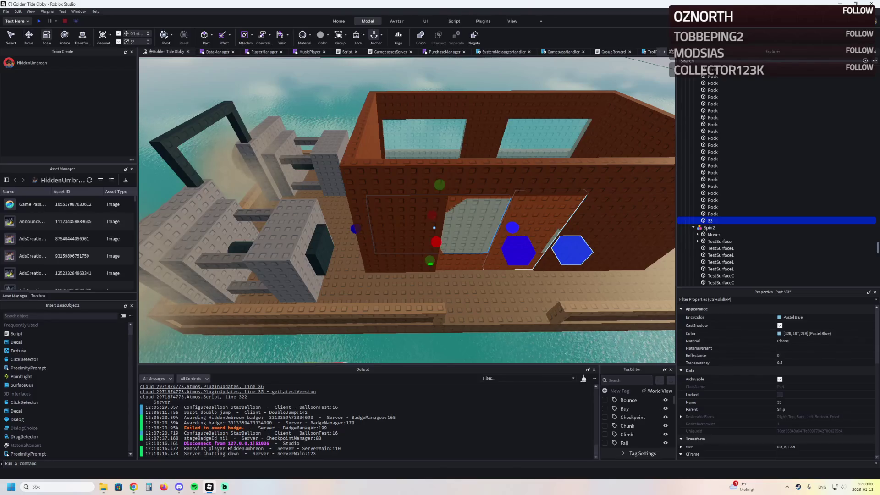
# Shorten pane 33 to about 8 long and another translucent blue pane to 11
pyautogui.moveTo(512, 226); pyautogui.dragTo(460, 228)
pyautogui.scroll(5, 406, 227)
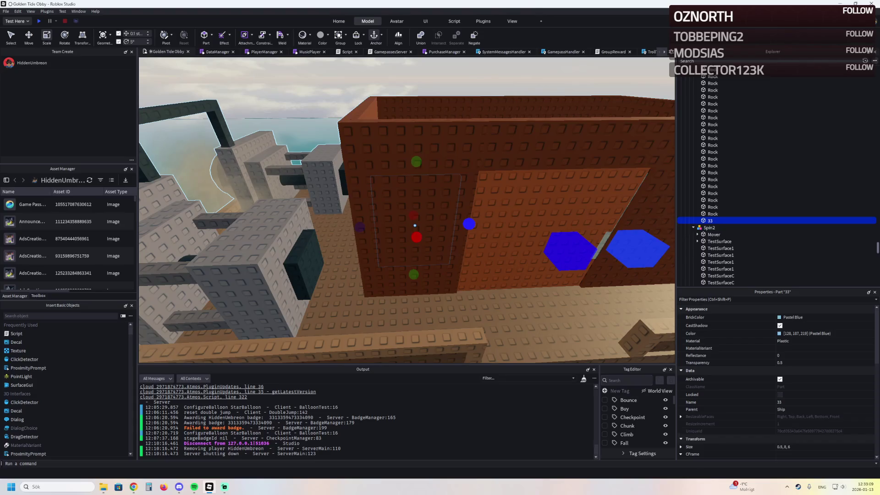
pyautogui.press('d')
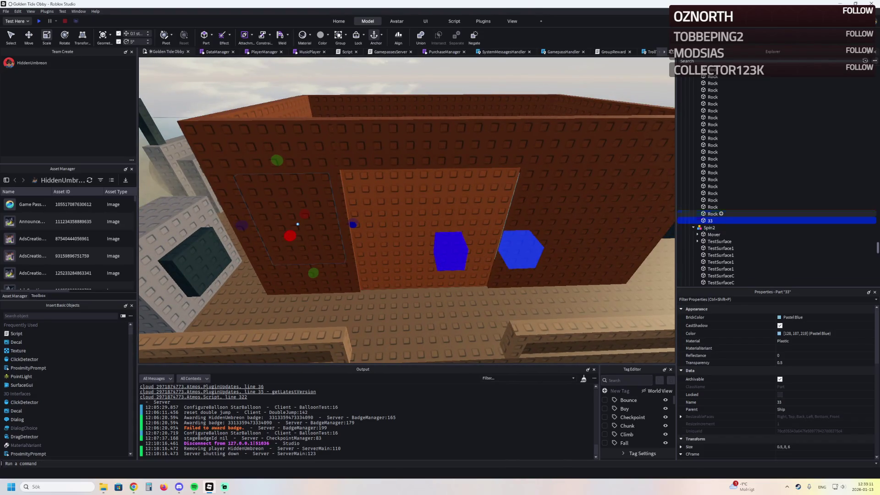
pyautogui.press('d')
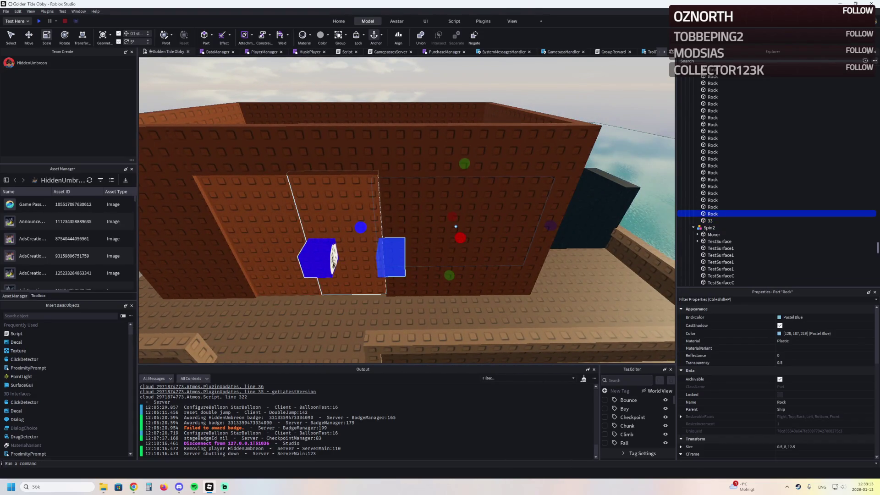
pyautogui.moveTo(360, 227); pyautogui.dragTo(369, 229)
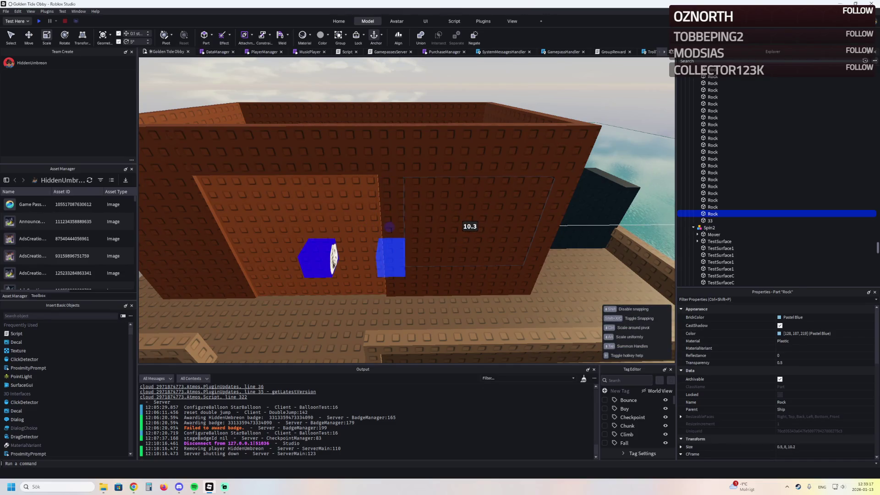
pyautogui.moveTo(380, 228); pyautogui.dragTo(380, 228)
pyautogui.press('s')
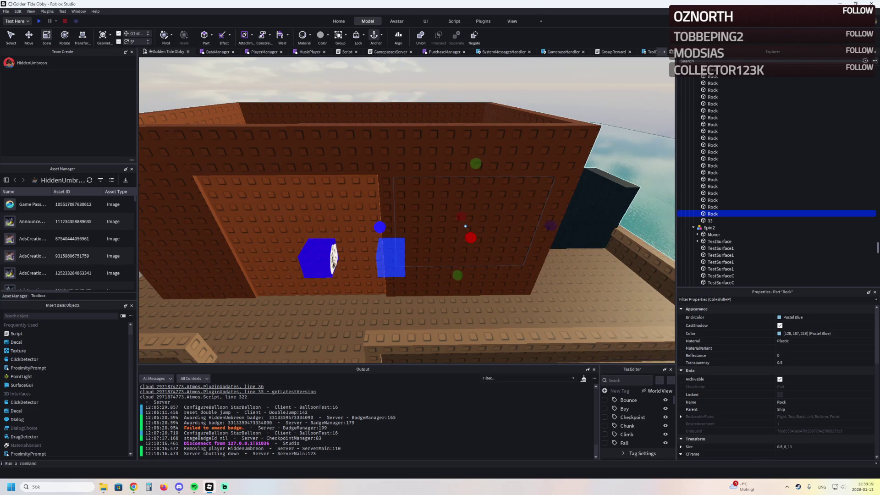
pyautogui.press('a')
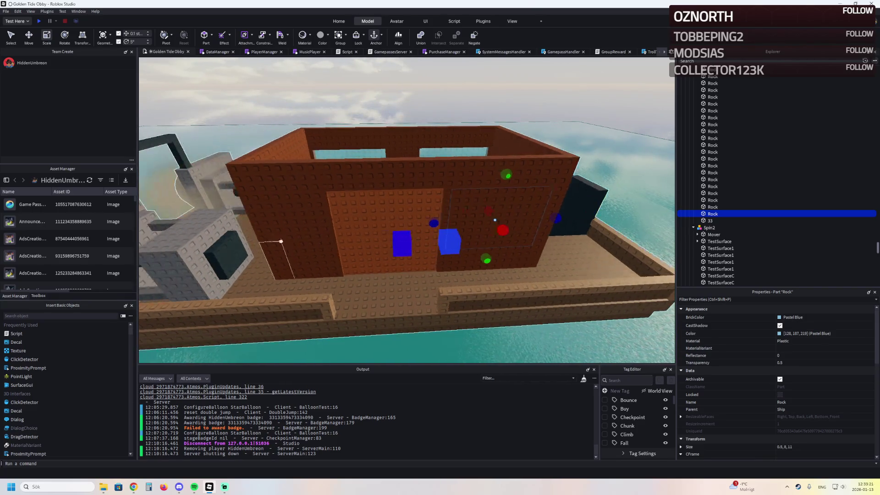
pyautogui.click(286, 241)
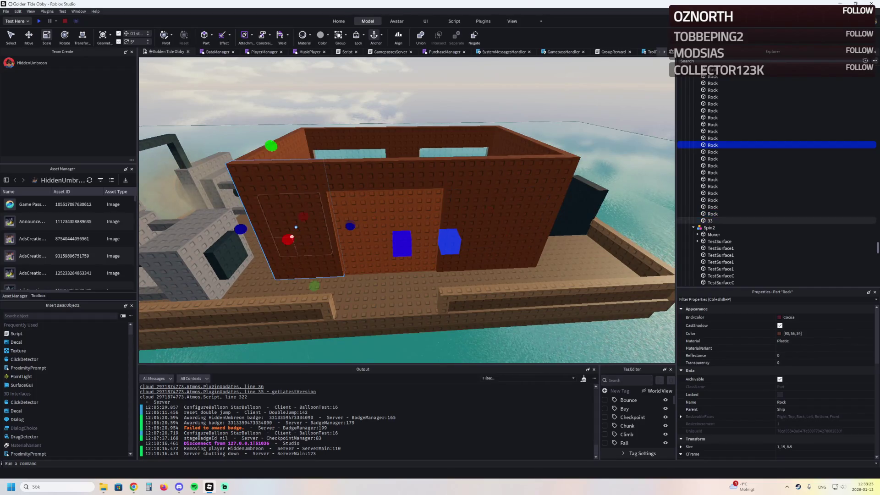
# Lower three brown wall pieces' heights to 4.2, about 0.8, and 3.5
pyautogui.scroll(5, 297, 236)
pyautogui.scroll(2, 298, 236)
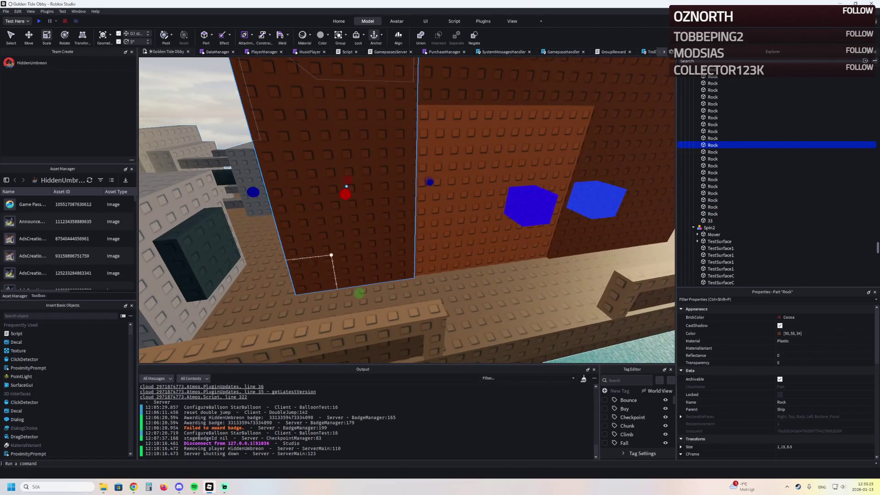
pyautogui.moveTo(346, 186); pyautogui.dragTo(346, 185)
pyautogui.moveTo(335, 100); pyautogui.dragTo(334, 85)
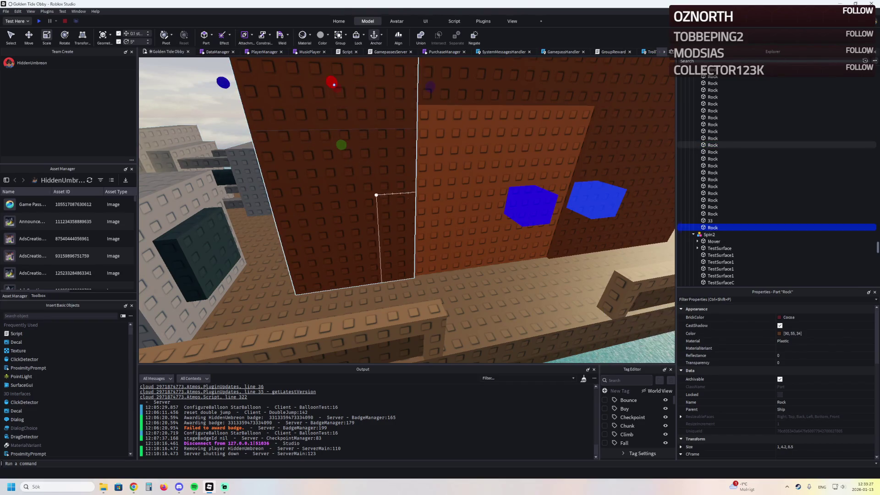
pyautogui.click(393, 197)
pyautogui.moveTo(393, 232)
pyautogui.mouseDown()
pyautogui.moveTo(384, 139)
pyautogui.moveTo(383, 219)
pyautogui.mouseUp()
pyautogui.click(408, 137)
pyautogui.moveTo(346, 197); pyautogui.dragTo(345, 171)
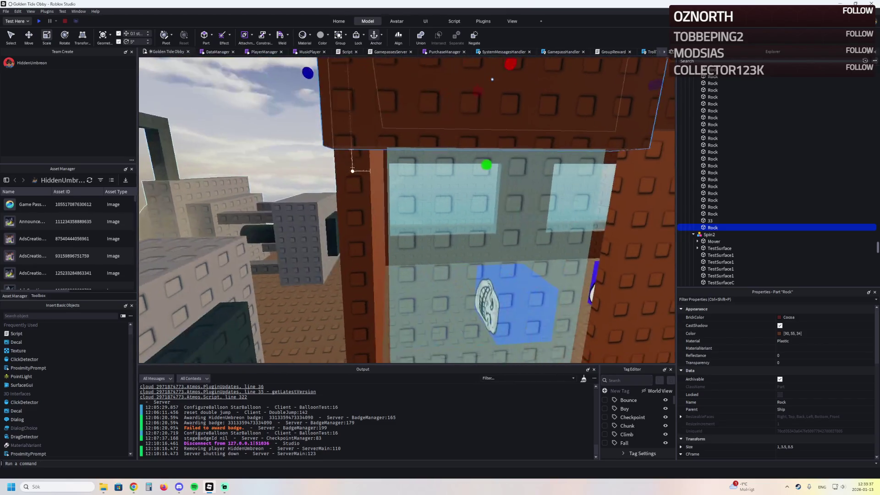
# Duplicate a wall piece into a 1.6-wide, 11.5-tall strip and copy it 7 studs across
pyautogui.hotkey('ctrl', 'd')
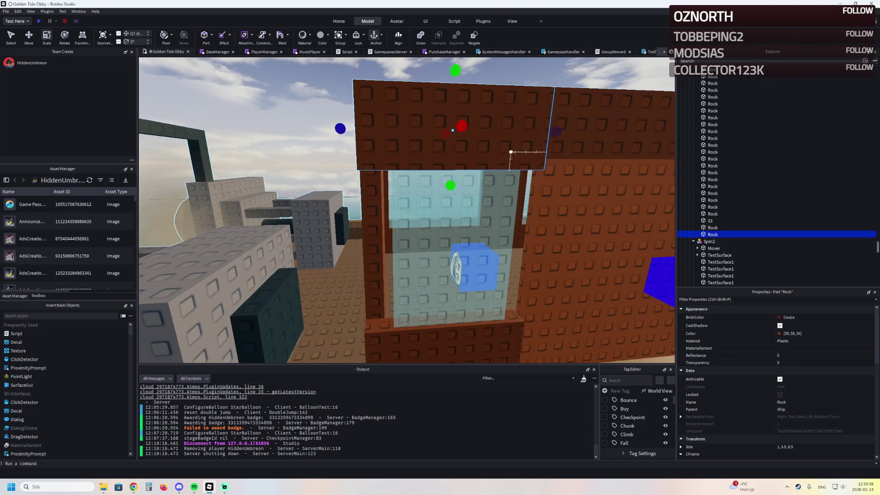
pyautogui.moveTo(556, 131); pyautogui.dragTo(404, 130)
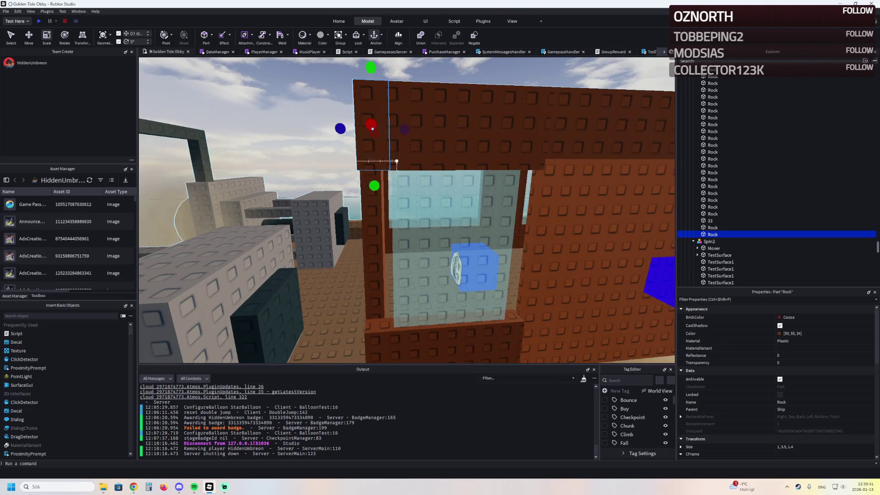
pyautogui.moveTo(374, 186); pyautogui.dragTo(377, 214)
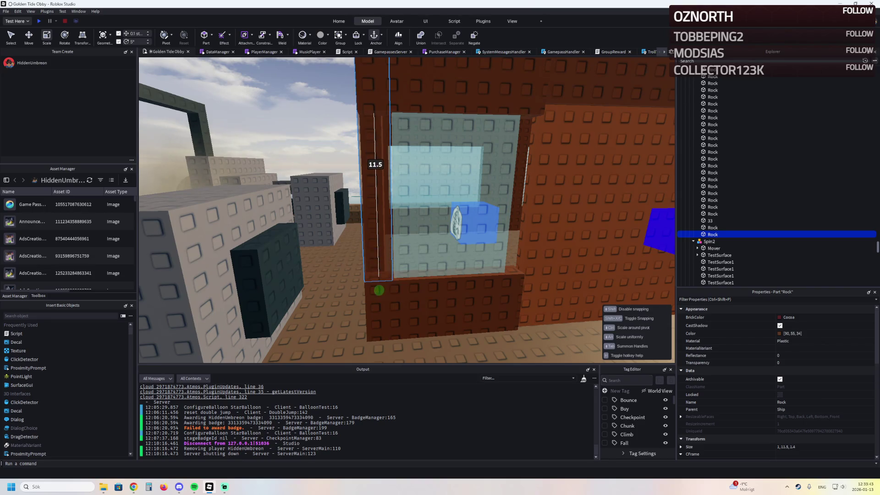
pyautogui.moveTo(378, 275); pyautogui.dragTo(379, 275)
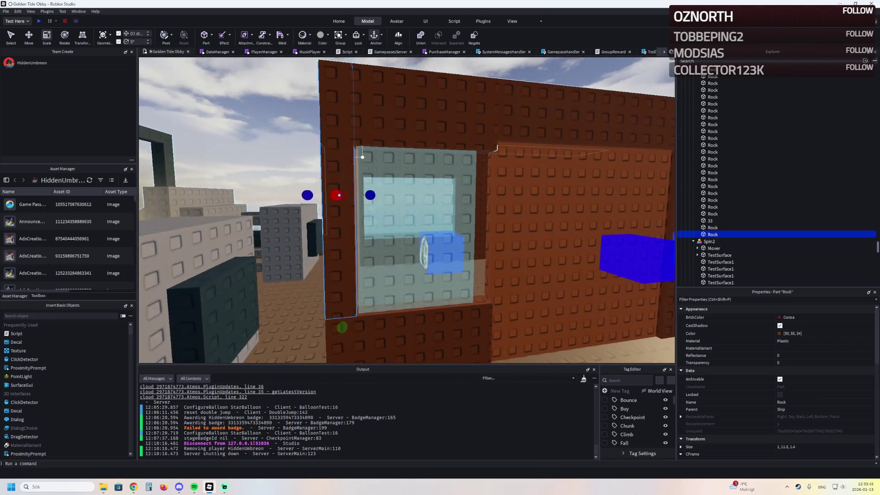
pyautogui.press('e')
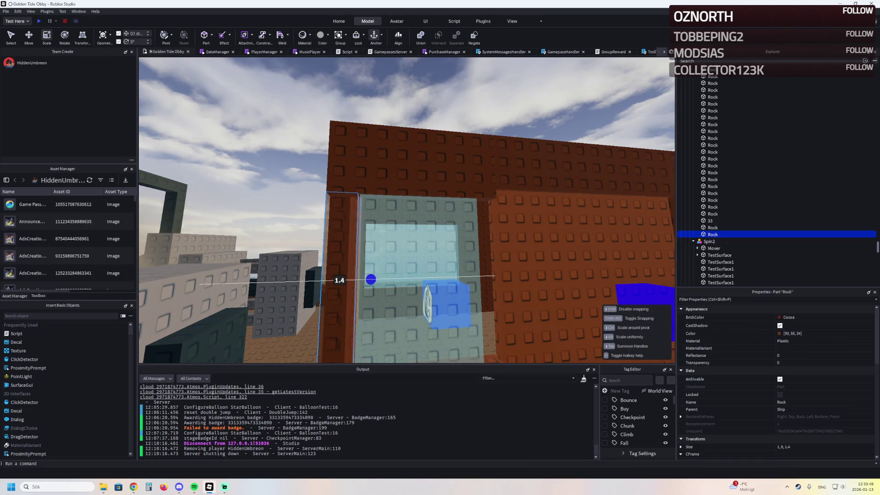
pyautogui.press('w')
pyautogui.hotkey('ctrl', 'd')
pyautogui.moveTo(357, 224)
pyautogui.mouseDown()
pyautogui.moveTo(321, 224)
pyautogui.moveTo(401, 222)
pyautogui.mouseUp()
# Undo the strip edits, returning panel 33 to 12.5 long, then start a playtest
pyautogui.press('s')
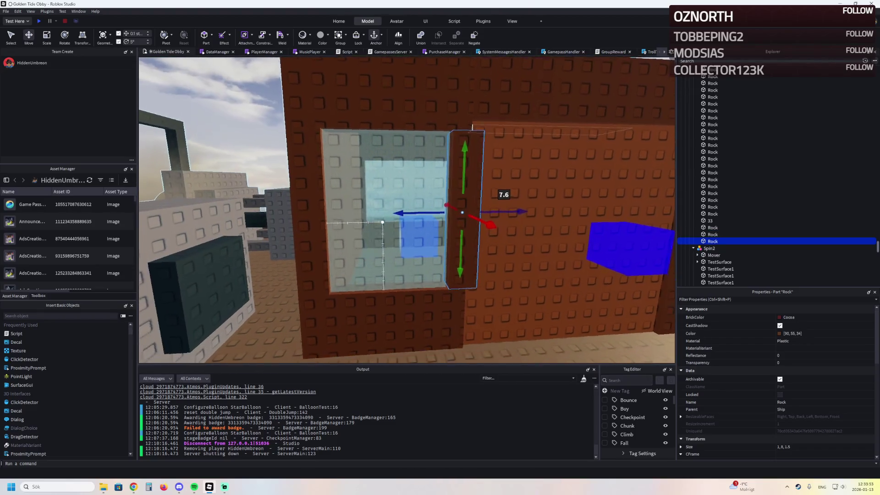
pyautogui.hotkey('ctrl', 'z')
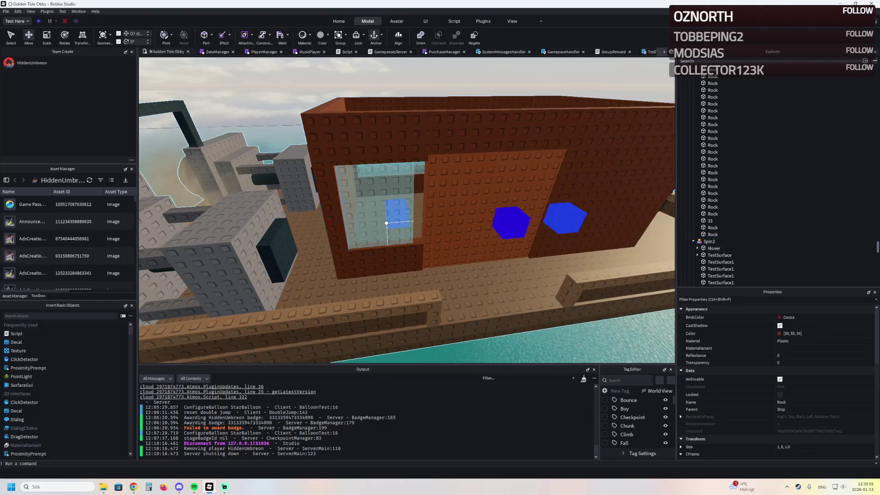
pyautogui.hotkey('ctrl', 'z')
pyautogui.hotkey('ctrl', 'z')
pyautogui.hotkey('ctrl', 'z')
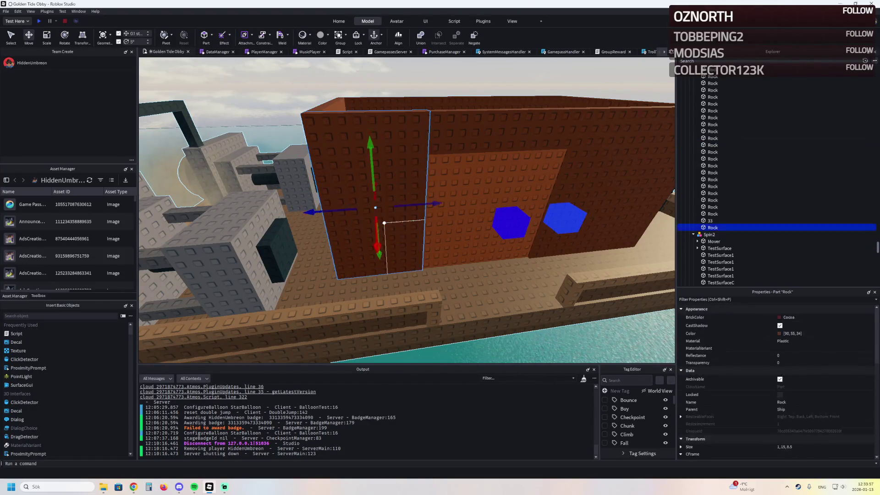
pyautogui.hotkey('ctrl', 'z')
pyautogui.press('s')
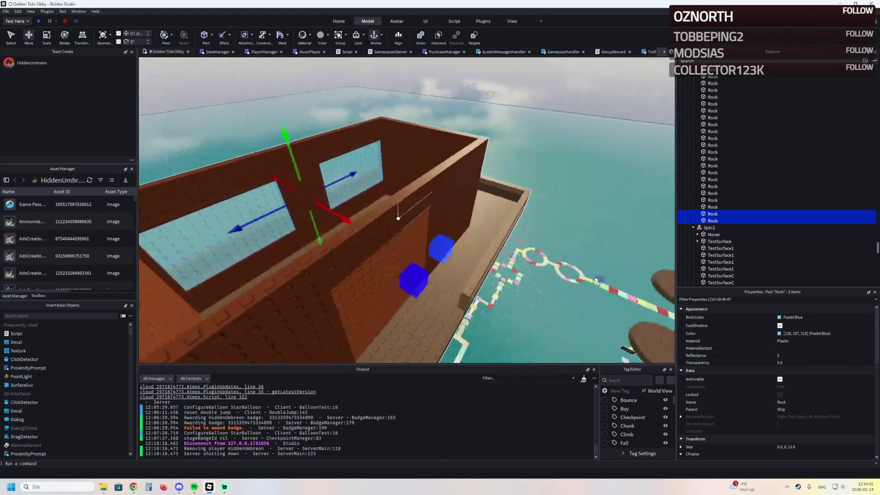
pyautogui.hotkey('ctrl', 'z')
pyautogui.press('w')
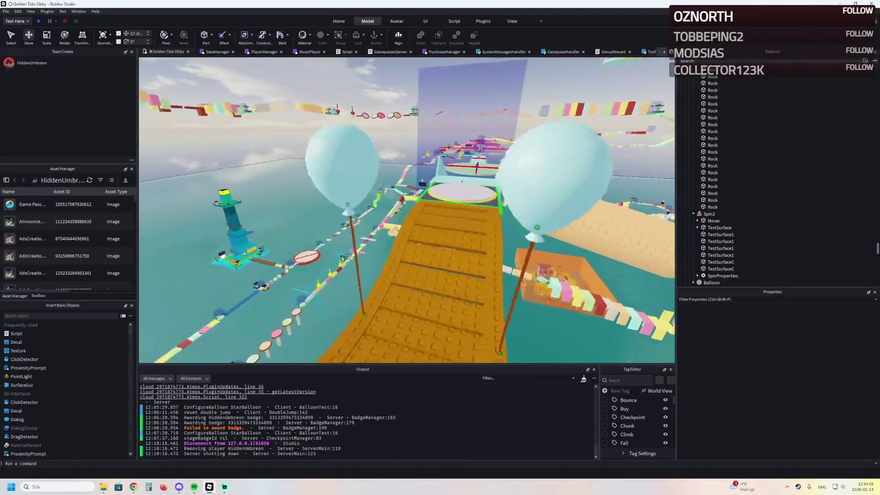
pyautogui.press('F5')
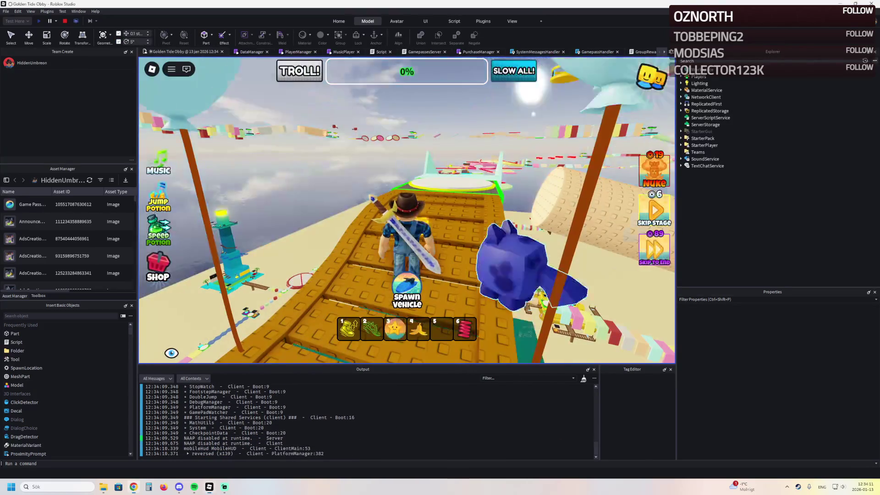
# Run the character across the bridge, past the temple and truss, to the stepping stones
pyautogui.press('w')
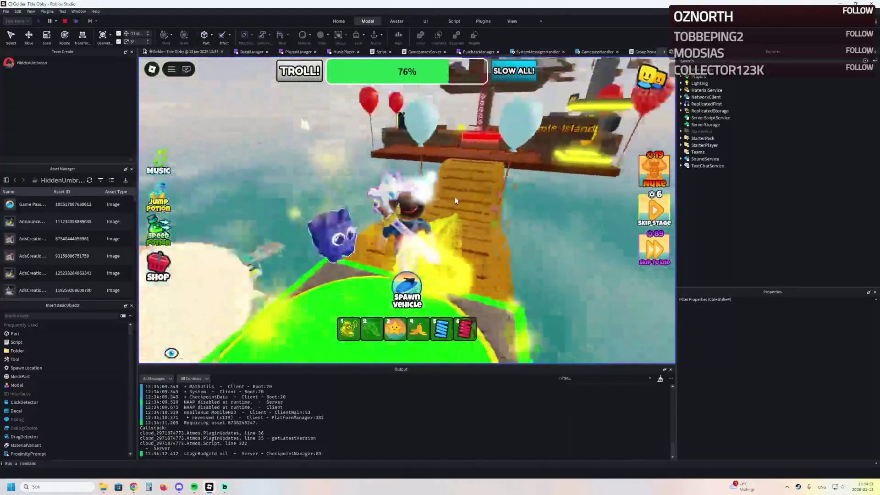
pyautogui.press('w')
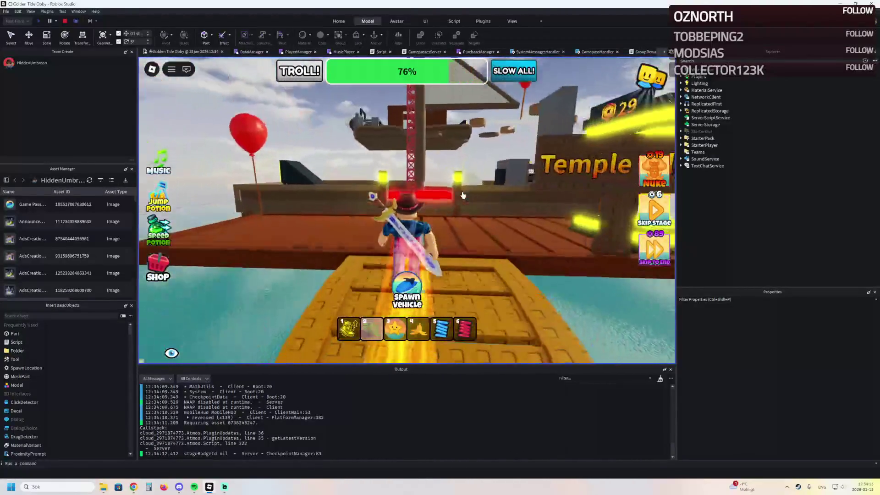
pyautogui.press('w')
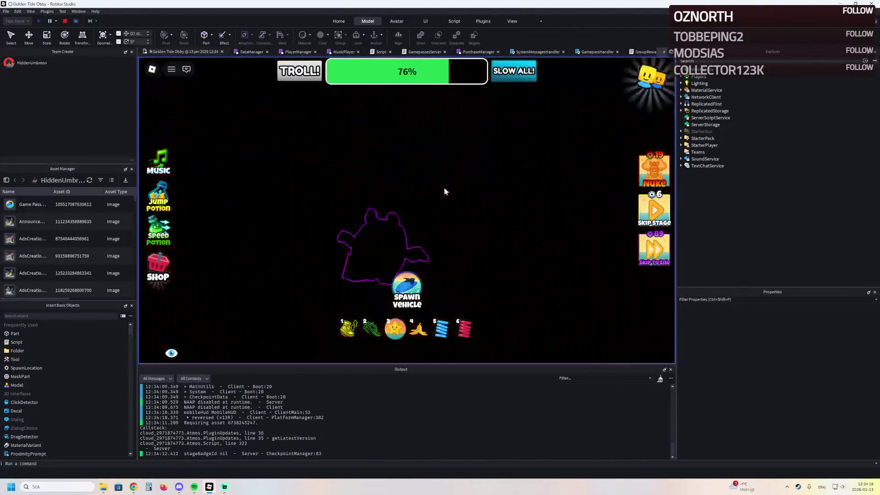
pyautogui.press('w')
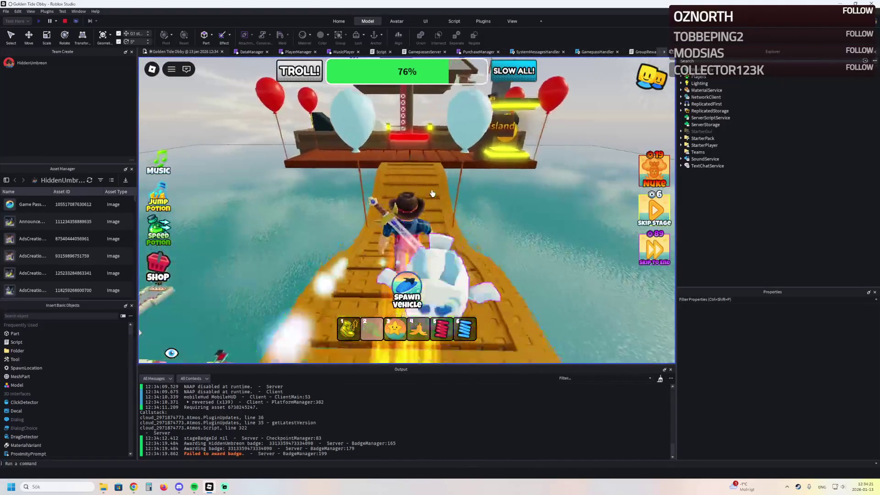
pyautogui.press('w')
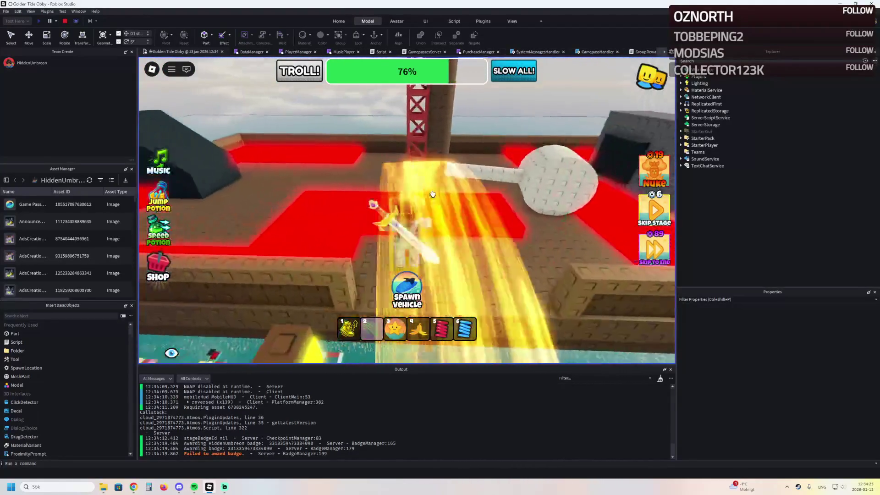
pyautogui.press('w')
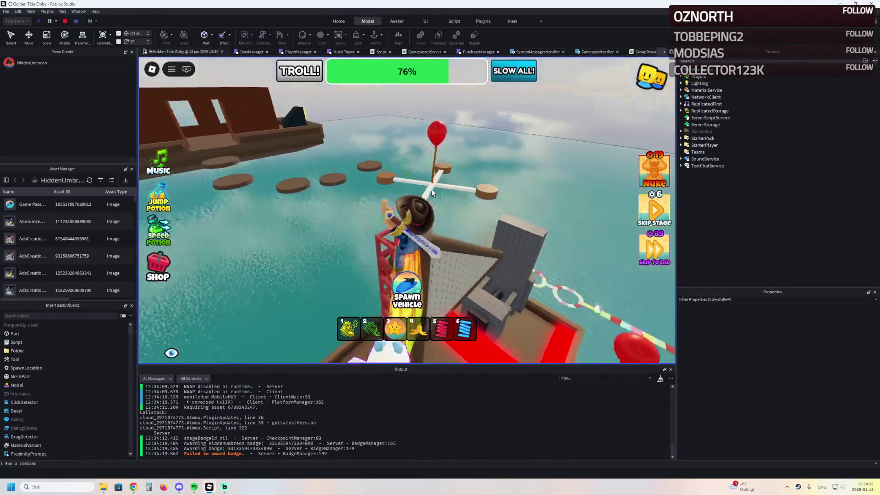
pyautogui.press('w')
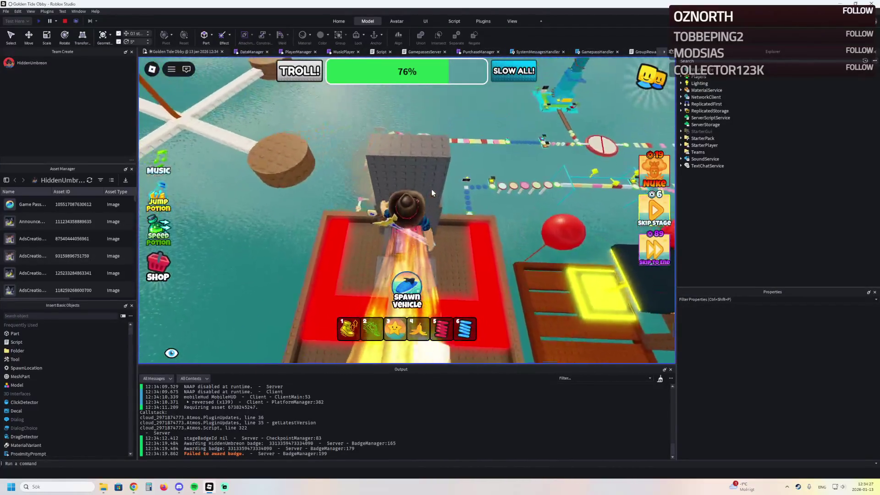
pyautogui.press('w')
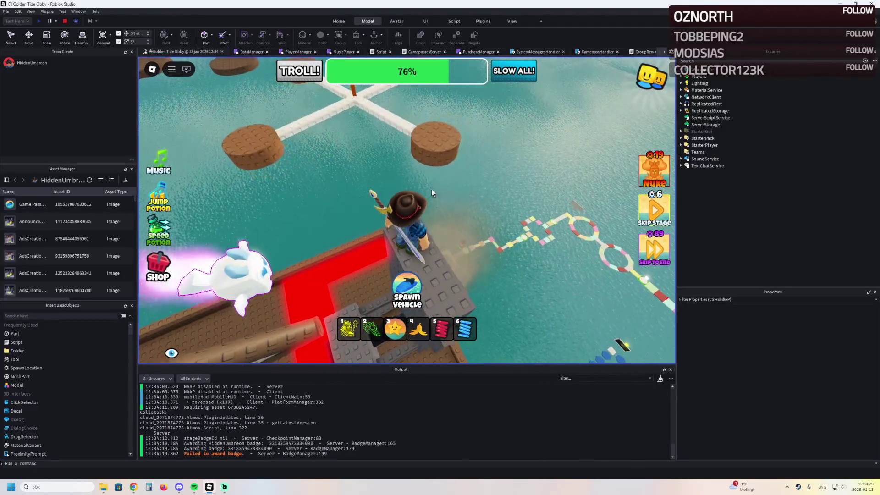
pyautogui.press('w')
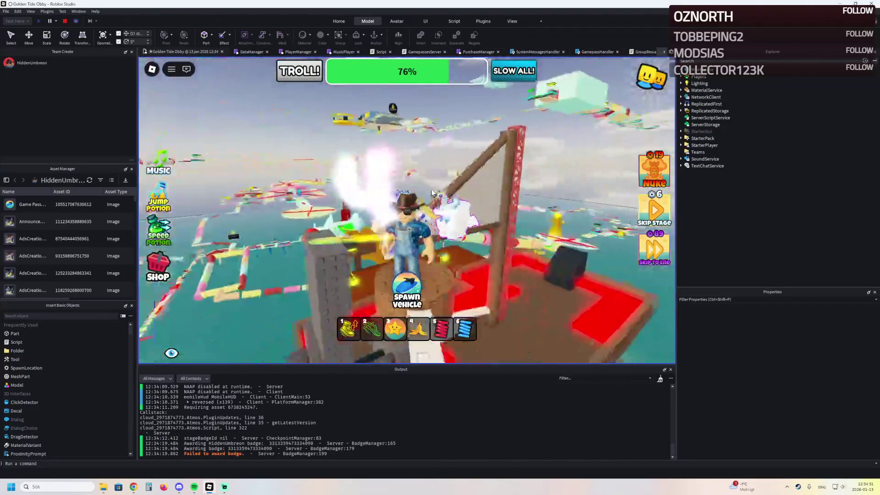
pyautogui.press('w')
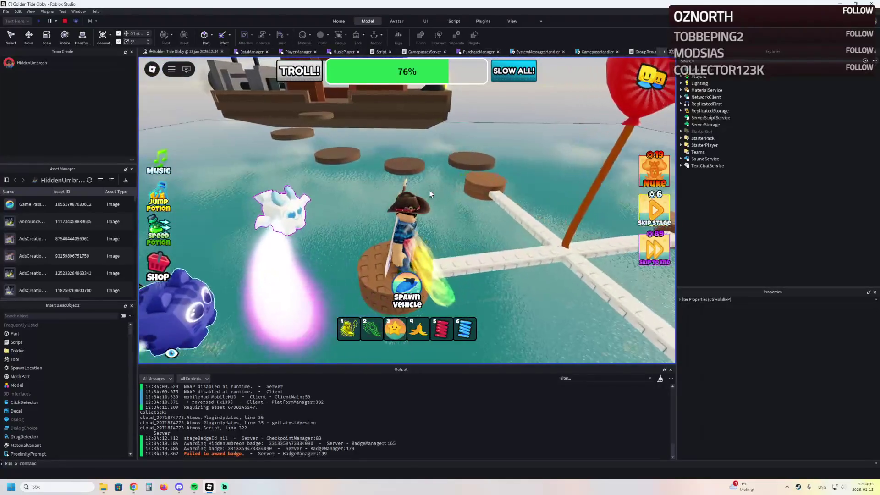
# Turn toward the ship, swinging the sword, and walk into the cabin
pyautogui.press('Left')
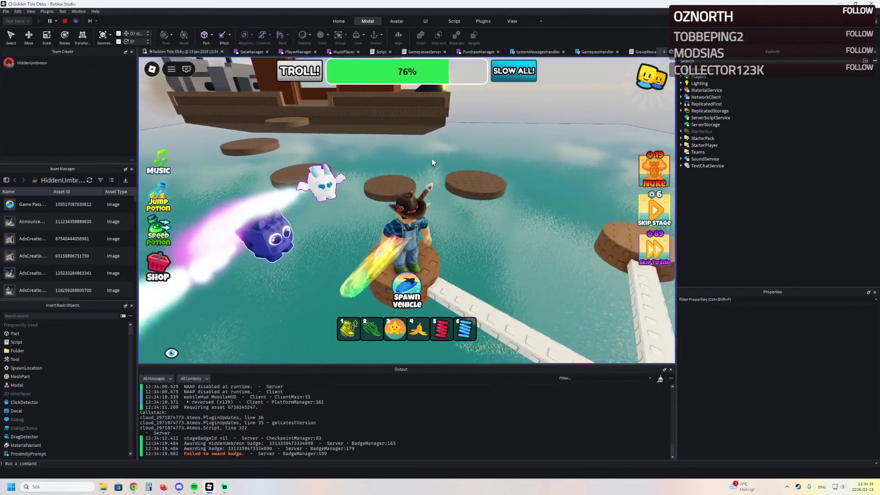
pyautogui.click(434, 163)
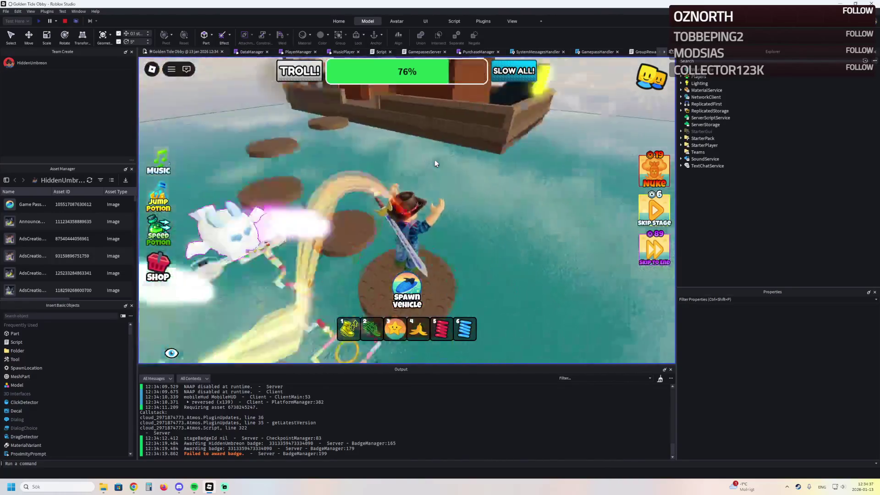
pyautogui.press('Left')
pyautogui.click(434, 163)
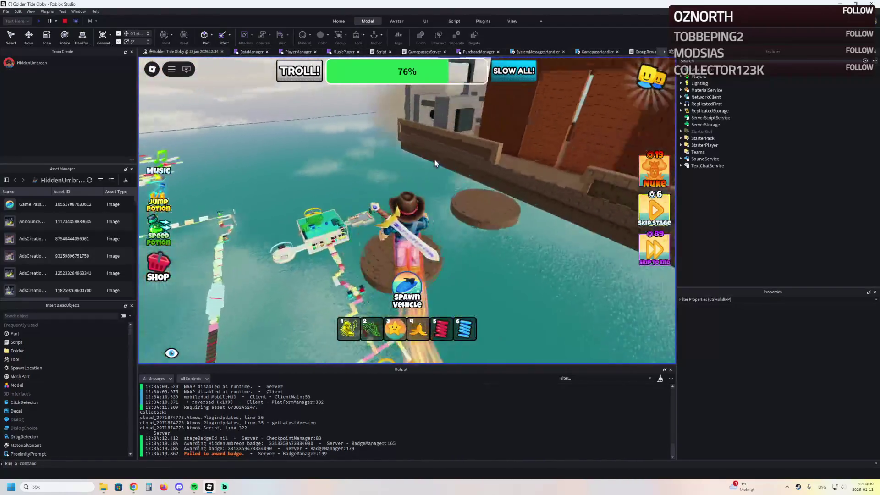
pyautogui.click(434, 163)
pyautogui.press('w')
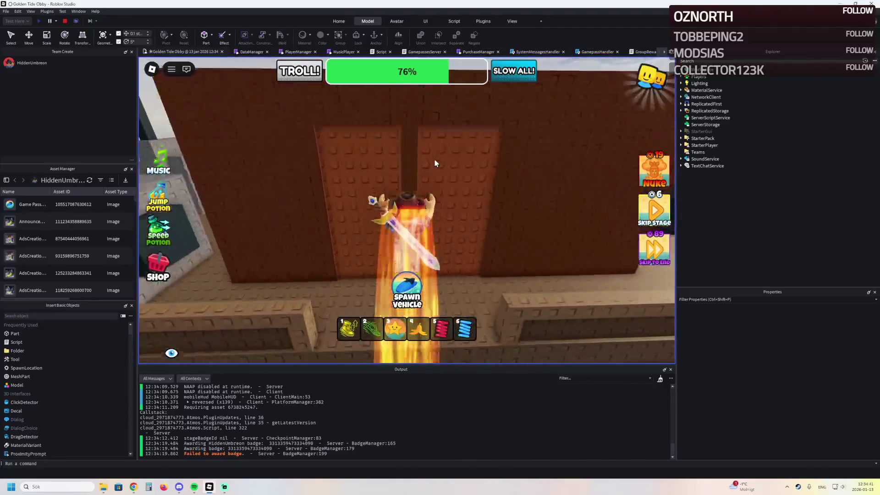
pyautogui.press('w')
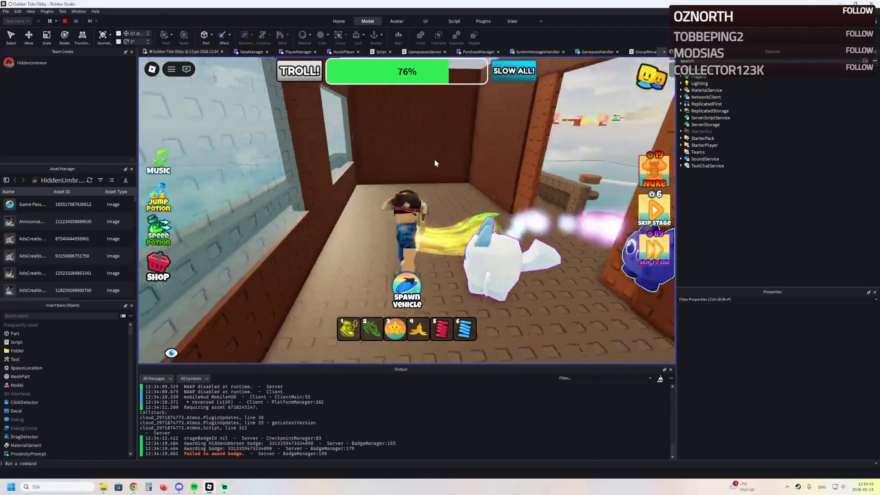
# Look around the cabin, walk through into the next room, then stop the playtest
pyautogui.press('s')
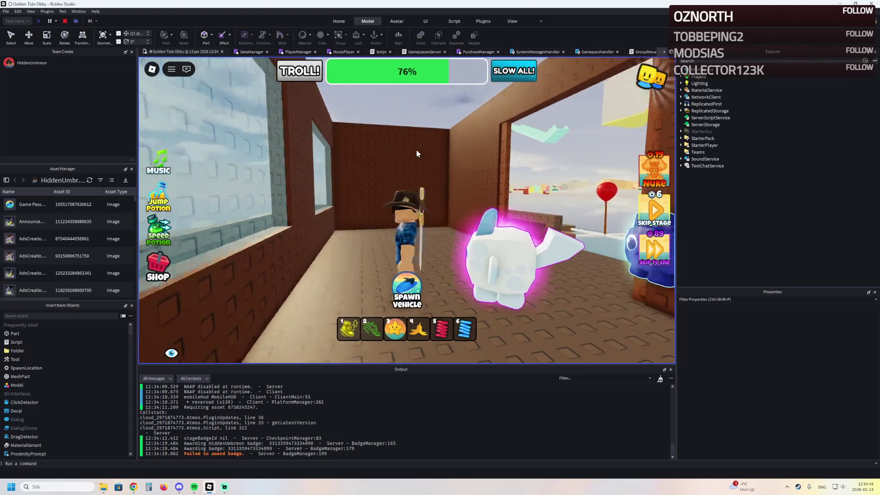
pyautogui.click(416, 150)
pyautogui.press('w')
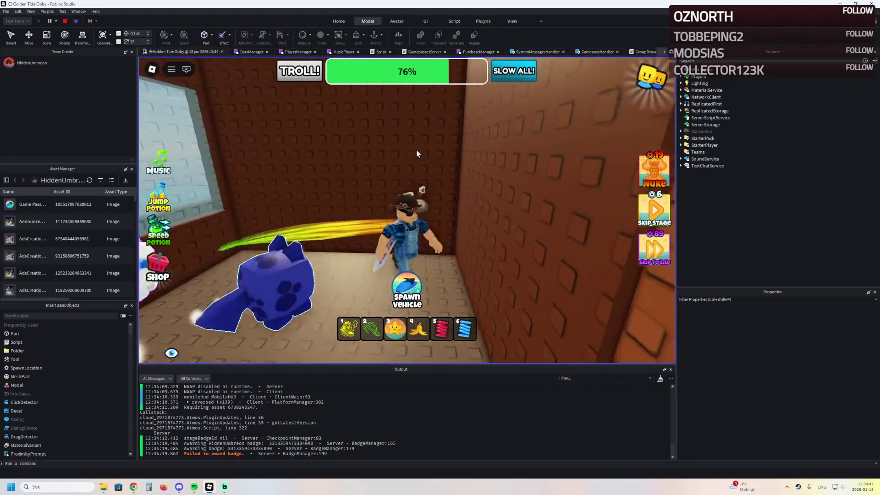
pyautogui.press('s')
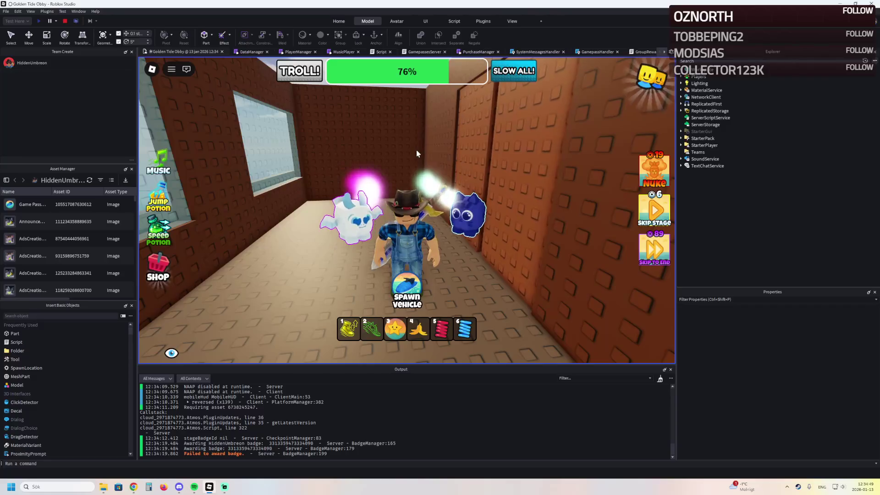
pyautogui.press('w')
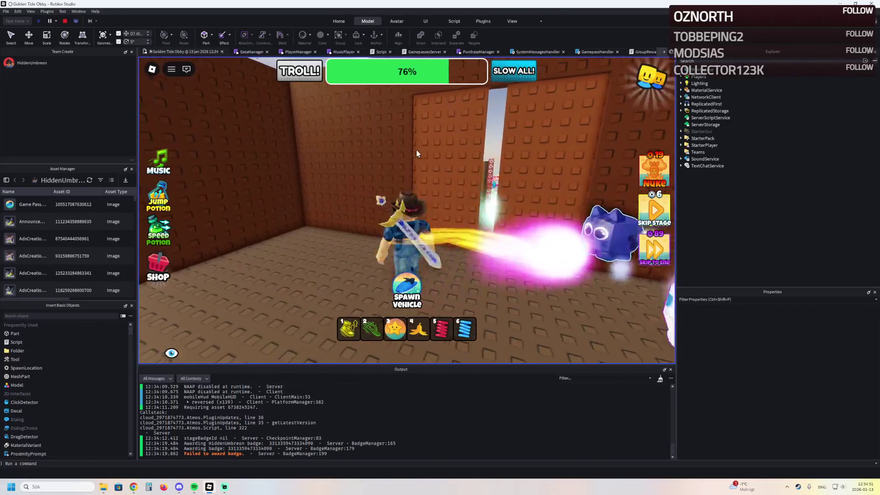
pyautogui.press('w')
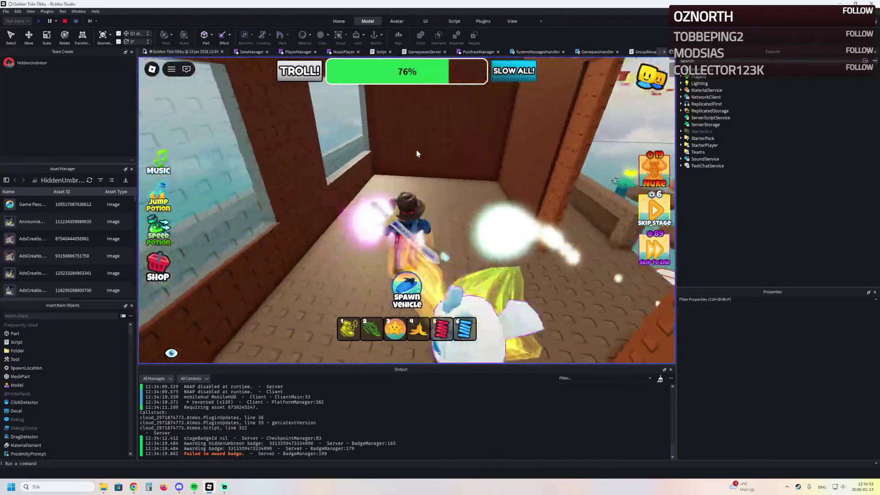
pyautogui.press('w')
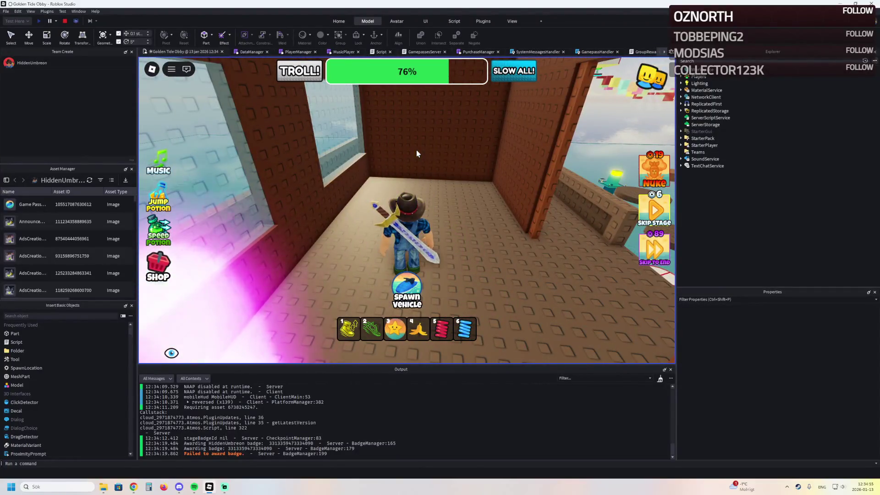
pyautogui.press('a')
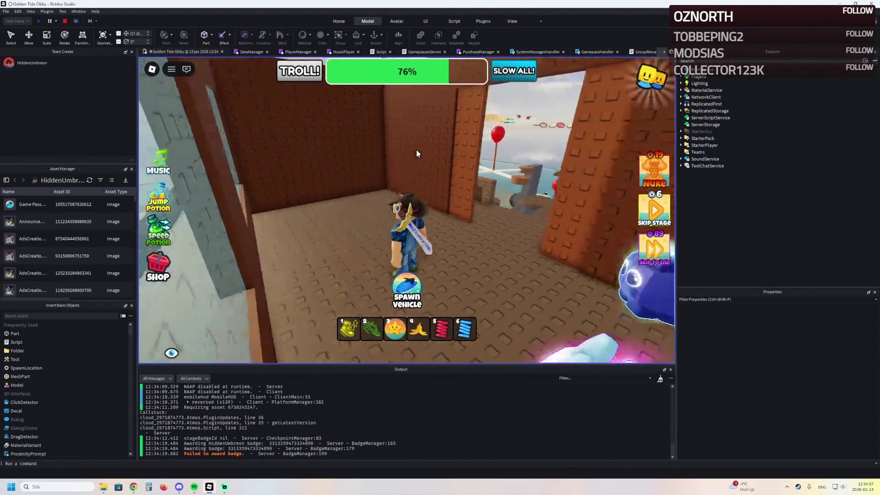
pyautogui.press('a')
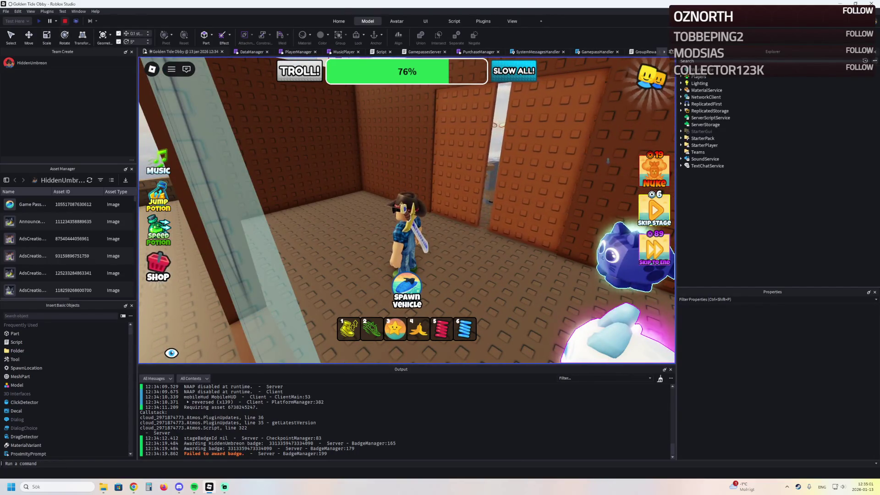
pyautogui.hotkey('shift', 'F5')
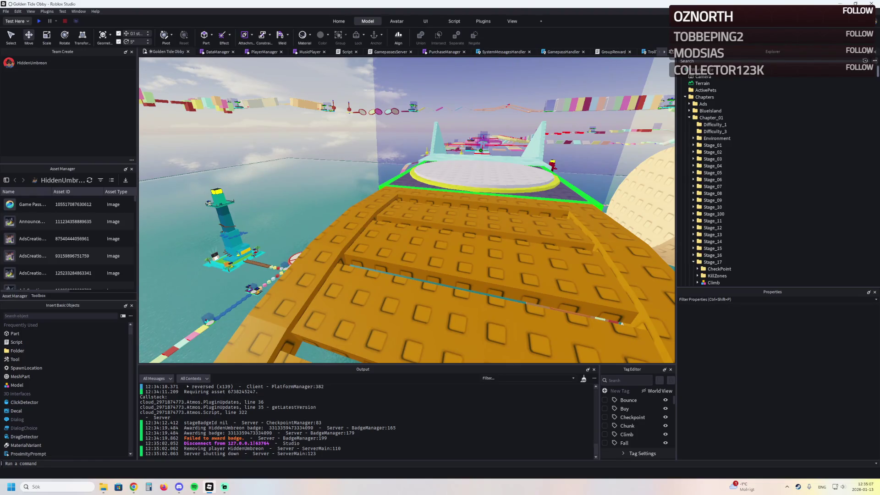
# Fly the editor camera over the water into the ship cabin room and select a wall part
pyautogui.press('w')
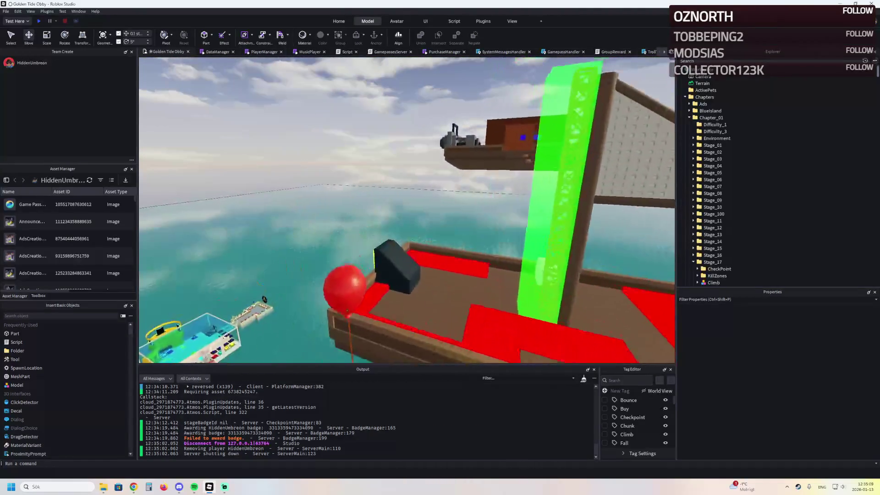
pyautogui.press('w')
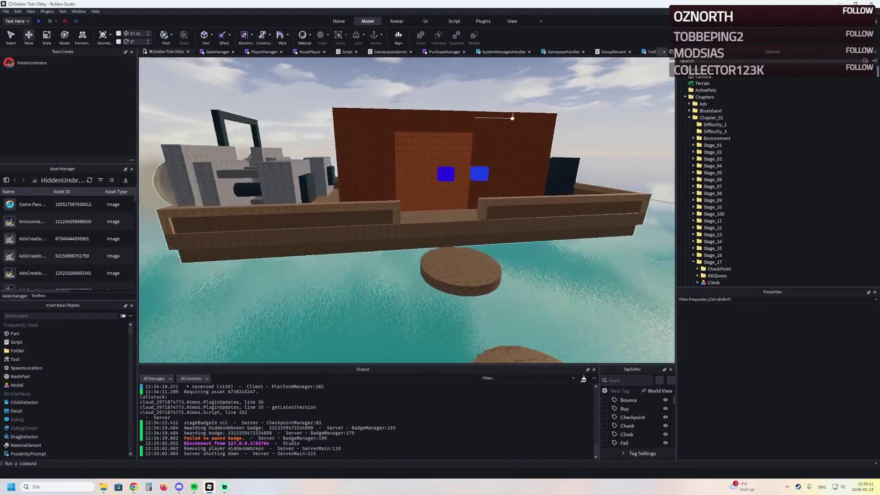
pyautogui.press('w')
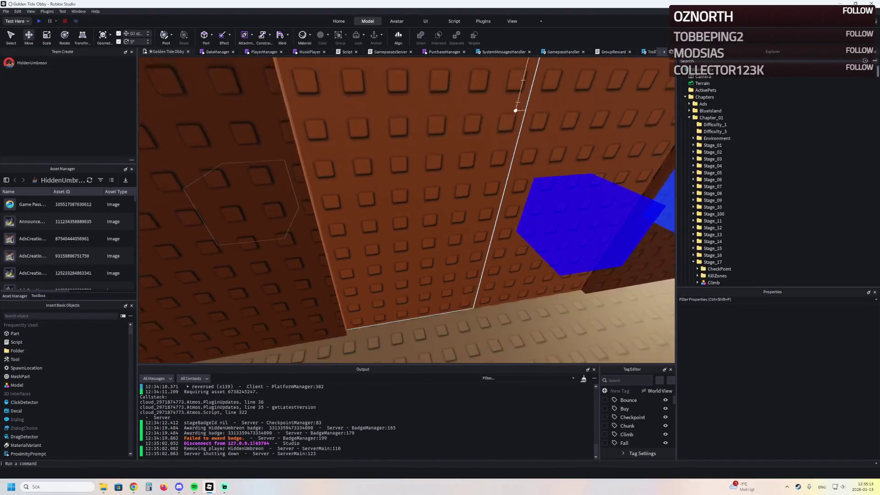
pyautogui.press('w')
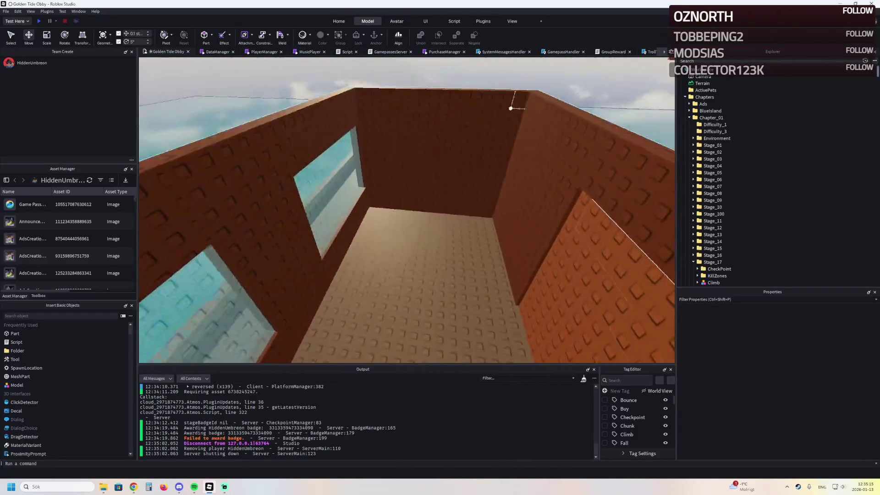
pyautogui.click(426, 130)
# Inspect the glass window and back-wall panels by selecting each in turn
pyautogui.click(220, 220)
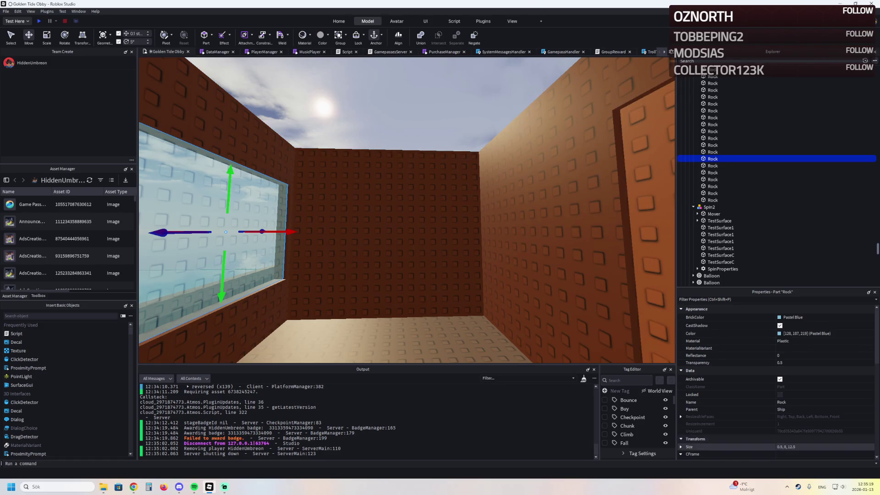
pyautogui.click(426, 303)
pyautogui.click(452, 285)
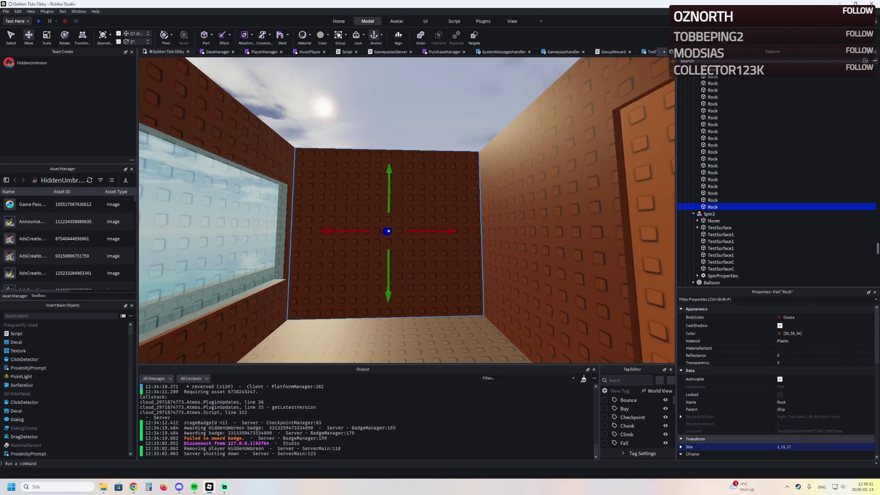
pyautogui.press('a')
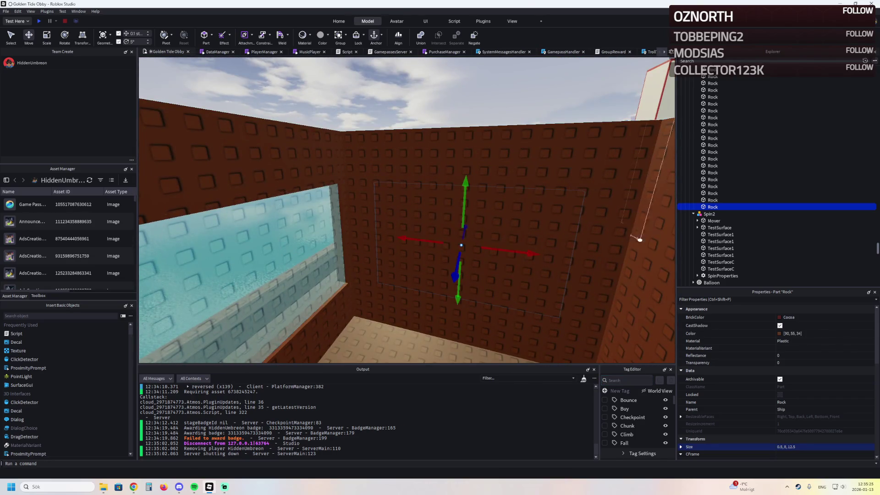
pyautogui.click(281, 259)
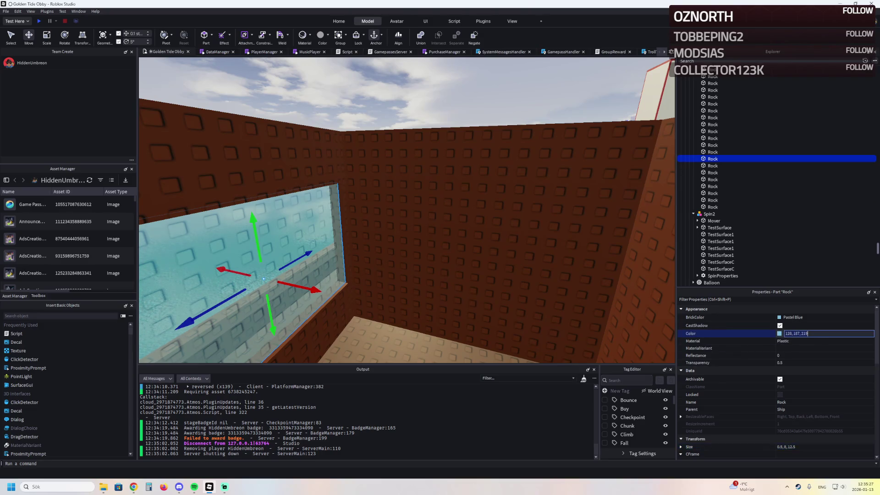
# Give the brown back-wall panel the Pastel Blue colour 128,187,219 and focus on it
pyautogui.click(713, 207)
pyautogui.hotkey('ctrl', 'z')
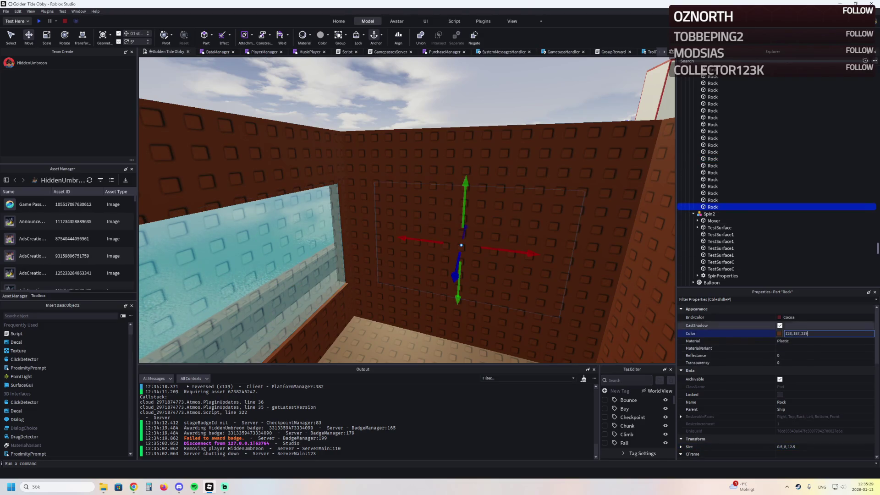
pyautogui.hotkey('ctrl', 'z')
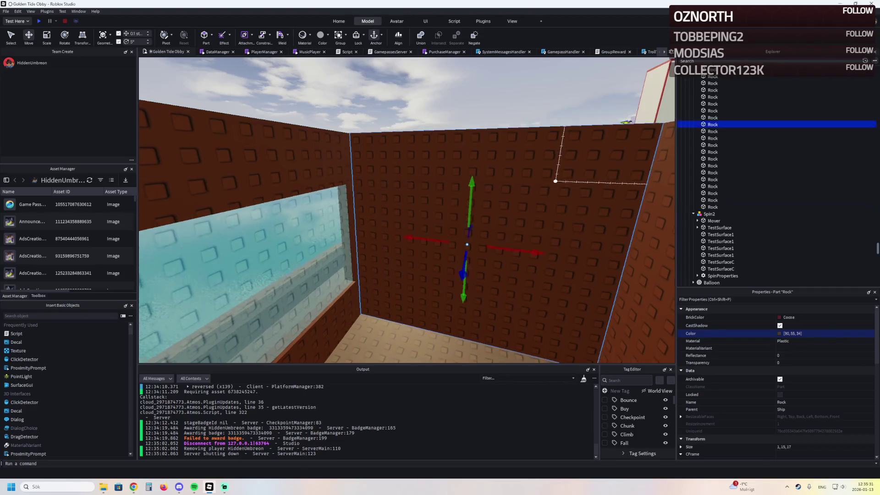
pyautogui.press('f')
pyautogui.hotkey('ctrl', '3')
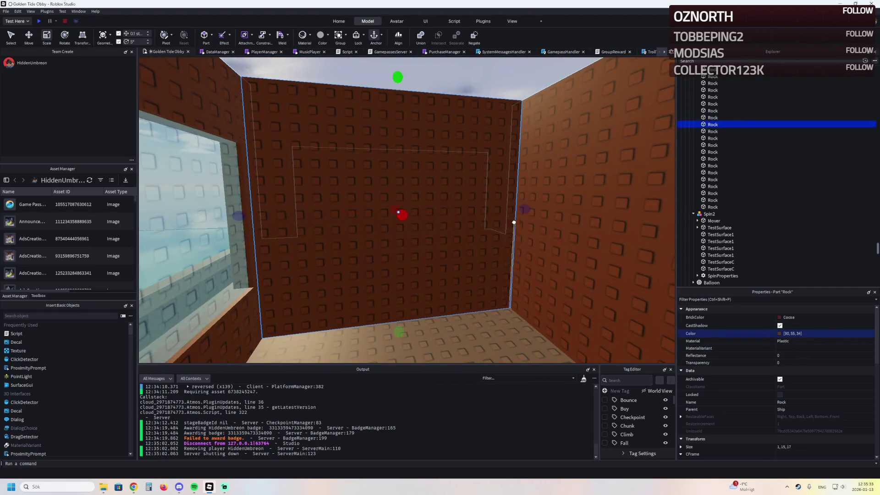
# Narrow the front wall pieces into pillars about 3.1 and 2.6 studs wide
pyautogui.moveTo(237, 215); pyautogui.dragTo(289, 211)
pyautogui.scroll(-10, 289, 211)
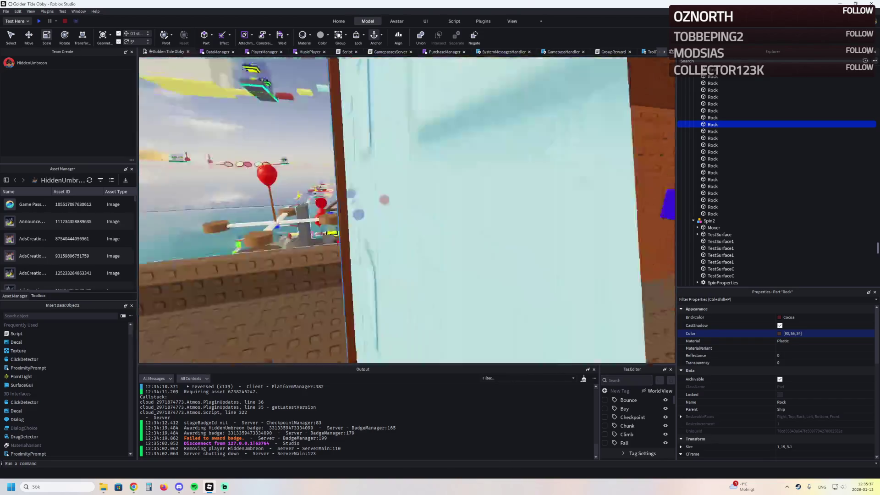
pyautogui.scroll(5, 368, 316)
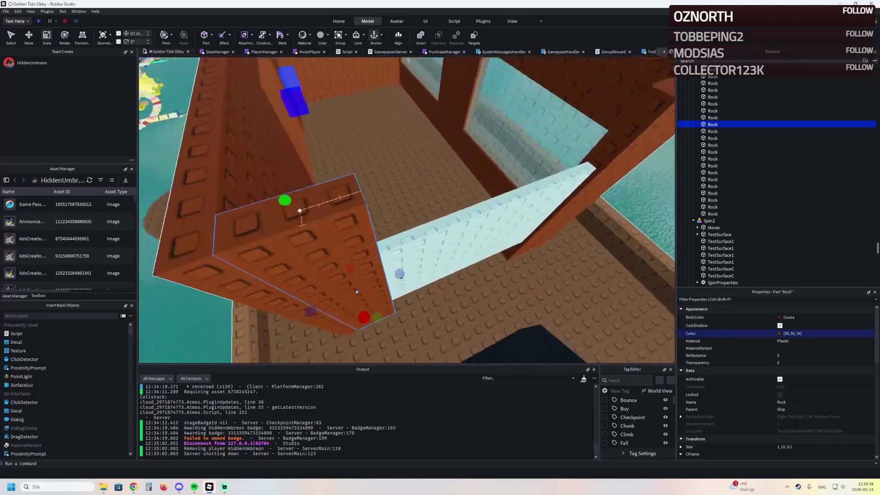
pyautogui.moveTo(389, 265)
pyautogui.mouseDown()
pyautogui.moveTo(369, 275)
pyautogui.moveTo(362, 222)
pyautogui.moveTo(414, 235)
pyautogui.mouseUp()
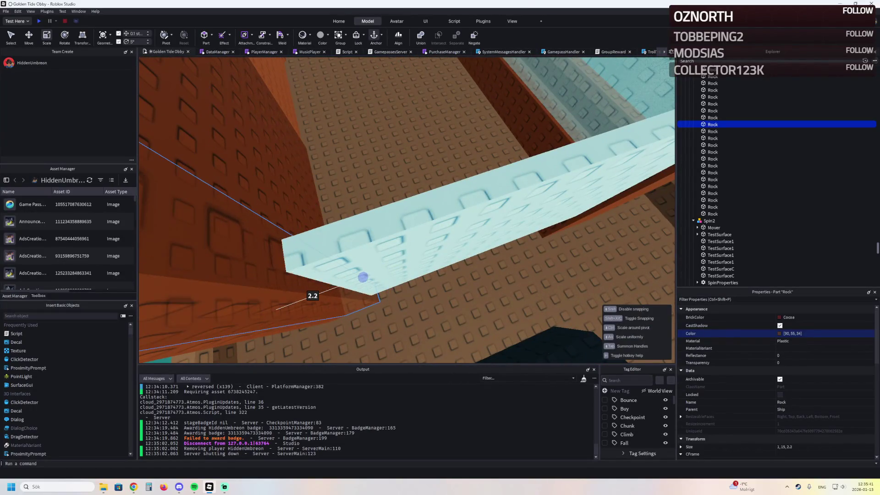
pyautogui.click(366, 241)
pyautogui.scroll(3, 366, 241)
pyautogui.click(566, 191)
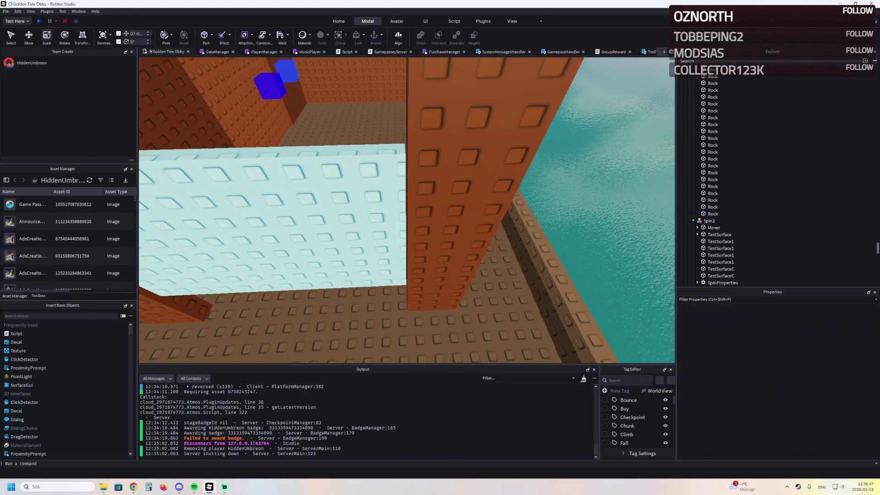
pyautogui.scroll(-8, 566, 192)
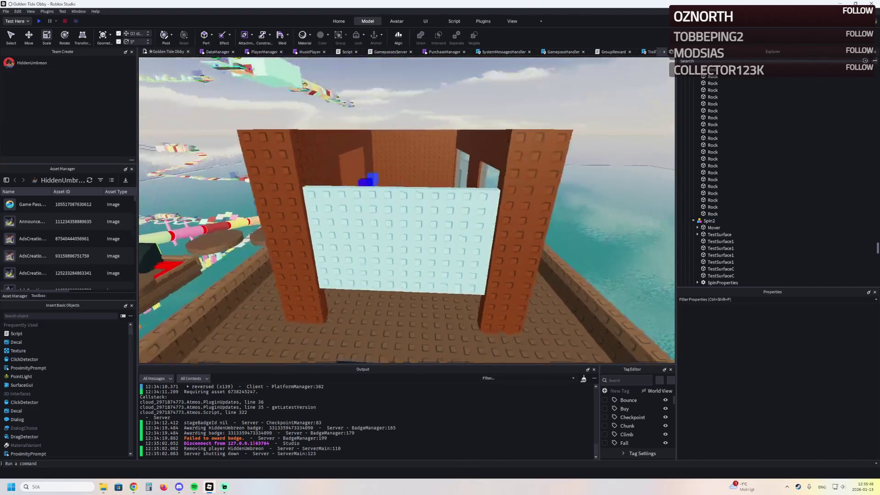
# Duplicate the right-side pillar and stretch the copy to 1 × 15 × 15 across the front
pyautogui.click(522, 182)
pyautogui.hotkey('ctrl', 'd')
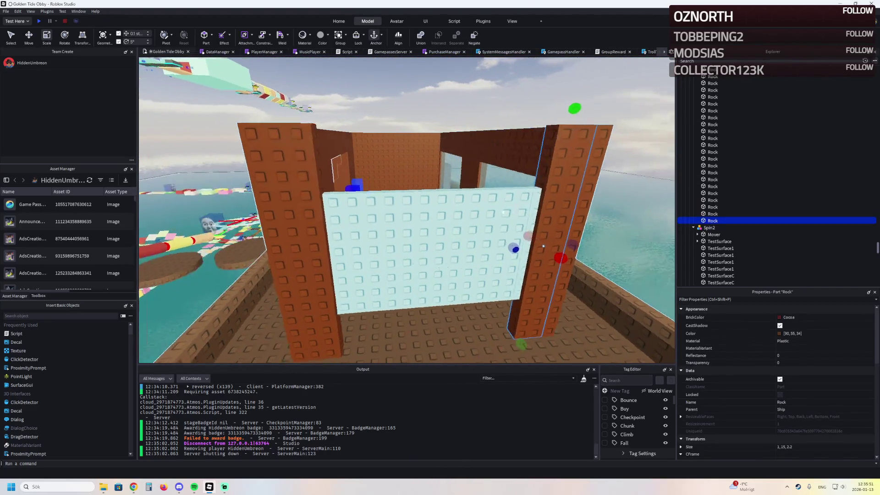
pyautogui.moveTo(492, 257); pyautogui.dragTo(304, 258)
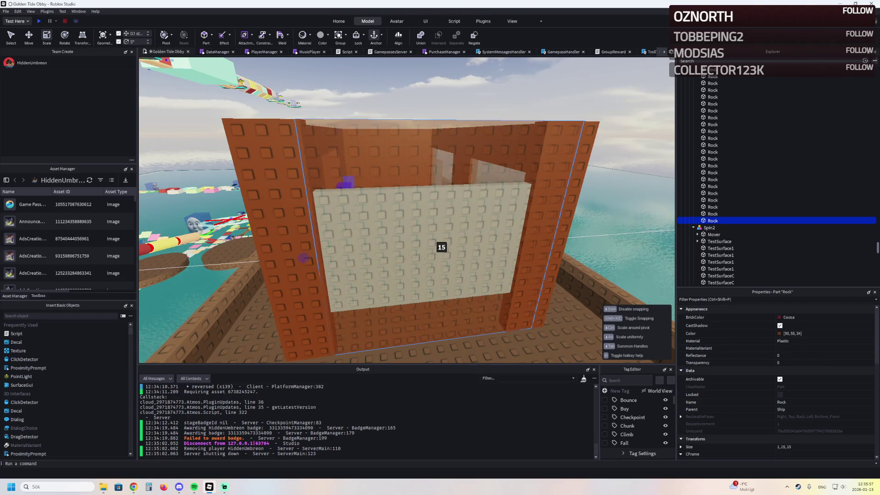
# Cut the brown wall piece down to about 12.2 wide and 3.5 tall
pyautogui.rightClick(305, 258)
pyautogui.scroll(3, 380, 239)
pyautogui.moveTo(379, 252)
pyautogui.mouseDown()
pyautogui.moveTo(358, 240)
pyautogui.moveTo(403, 248)
pyautogui.mouseUp()
pyautogui.scroll(5, 289, 248)
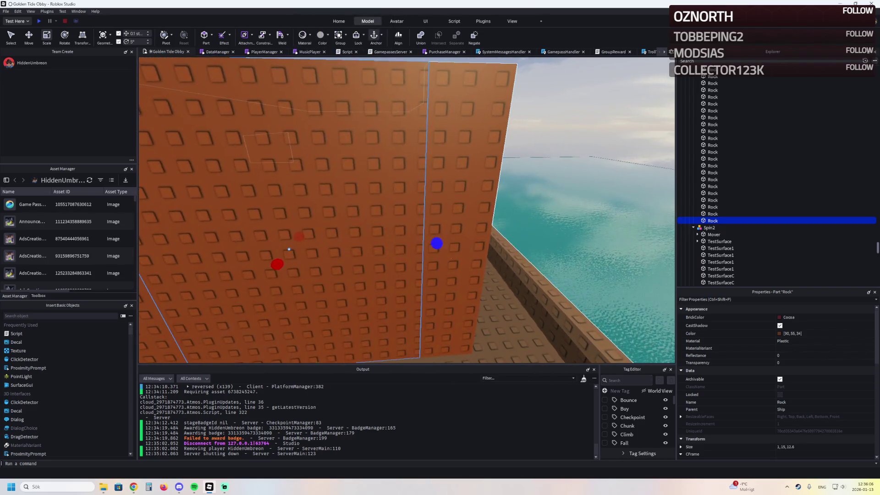
pyautogui.scroll(-3, 289, 249)
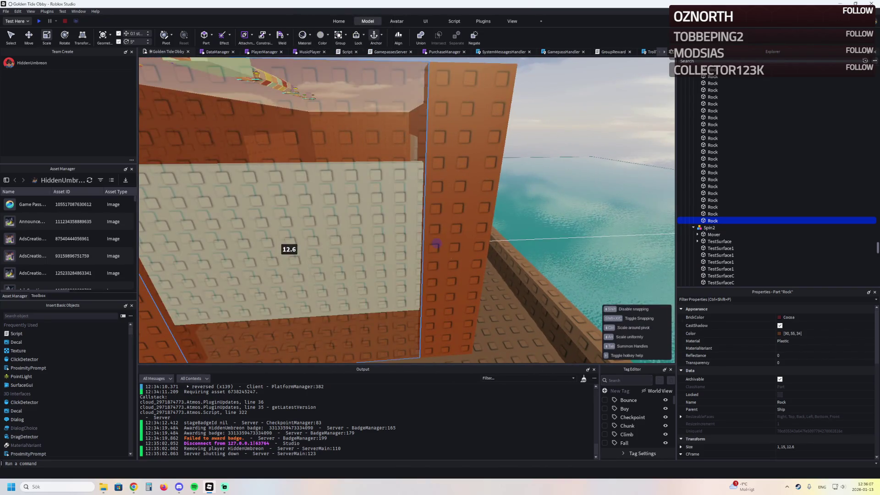
pyautogui.scroll(-5, 356, 228)
pyautogui.moveTo(321, 305)
pyautogui.mouseDown()
pyautogui.moveTo(355, 227)
pyautogui.moveTo(402, 198)
pyautogui.mouseUp()
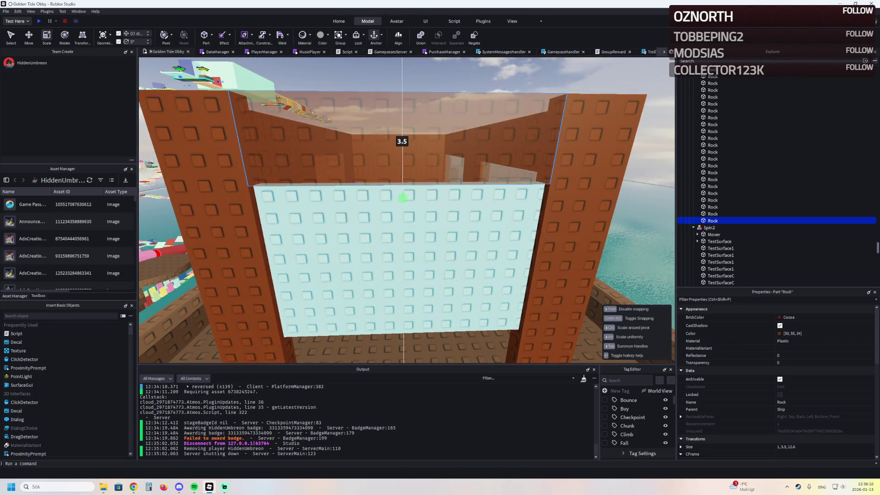
pyautogui.scroll(3, 402, 198)
# Duplicate the brown wall piece and lower the copy beneath the window
pyautogui.click(464, 250)
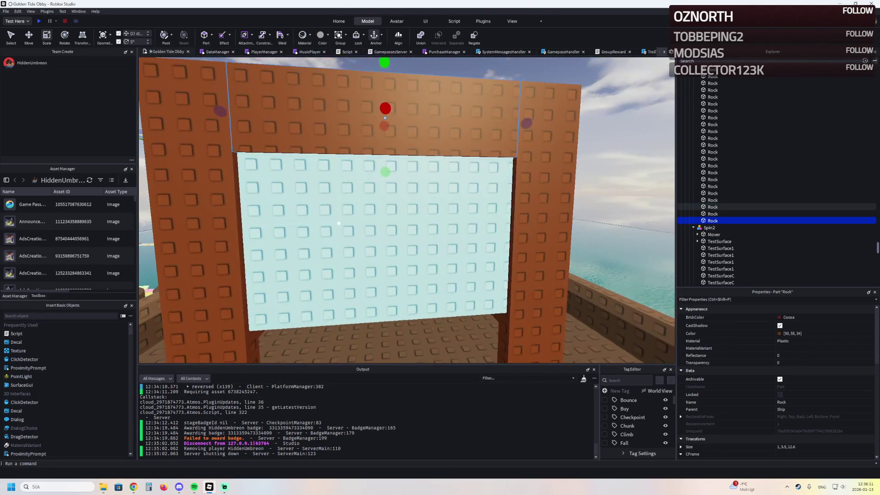
pyautogui.press('d')
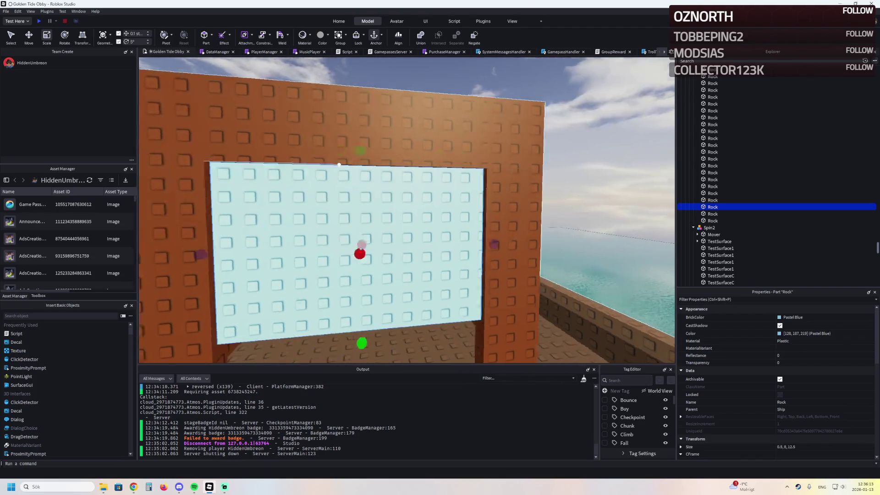
pyautogui.click(362, 145)
pyautogui.press('s')
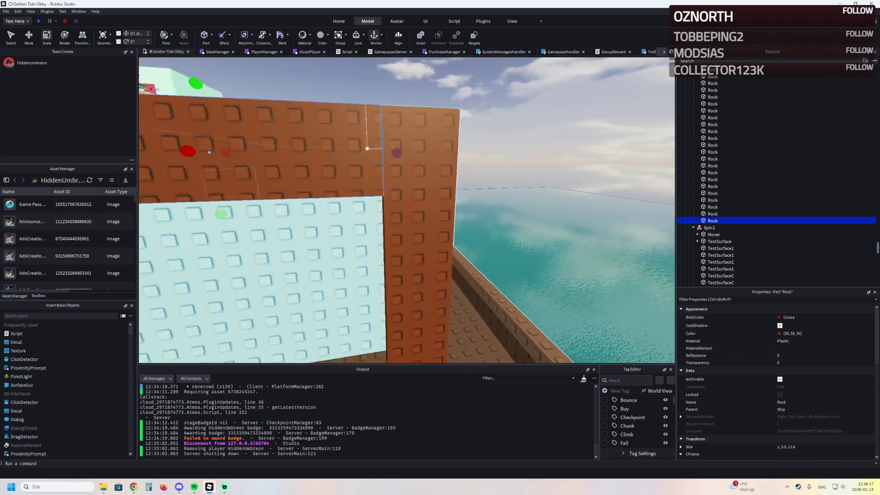
pyautogui.hotkey('ctrl', '2')
pyautogui.hotkey('ctrl', 'd')
pyautogui.moveTo(341, 115)
pyautogui.mouseDown()
pyautogui.moveTo(359, 59)
pyautogui.moveTo(285, 197)
pyautogui.moveTo(273, 260)
pyautogui.mouseUp()
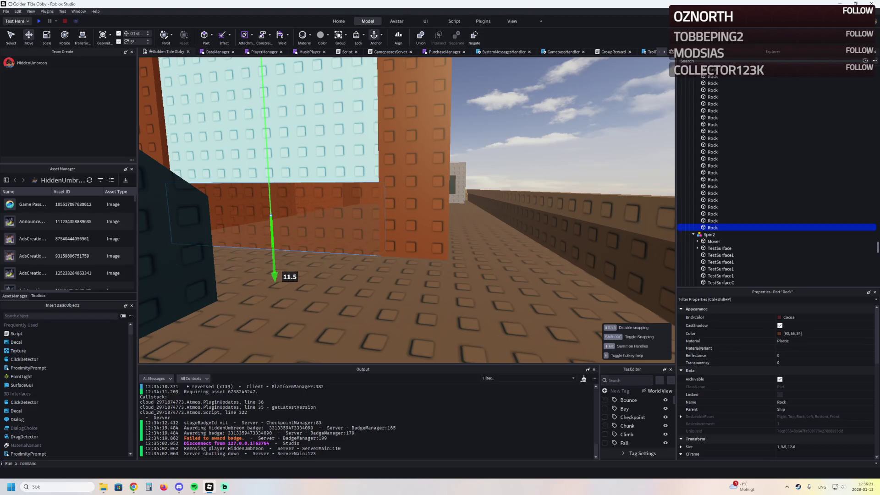
# Set the pastel-blue window panel's Transparency to 0.5
pyautogui.click(264, 200)
pyautogui.click(783, 362)
pyautogui.write('.5')
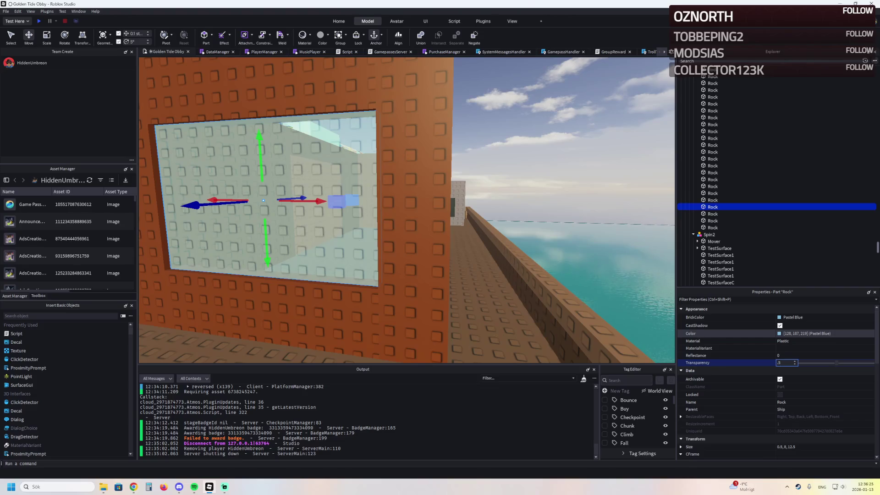
pyautogui.press('Return')
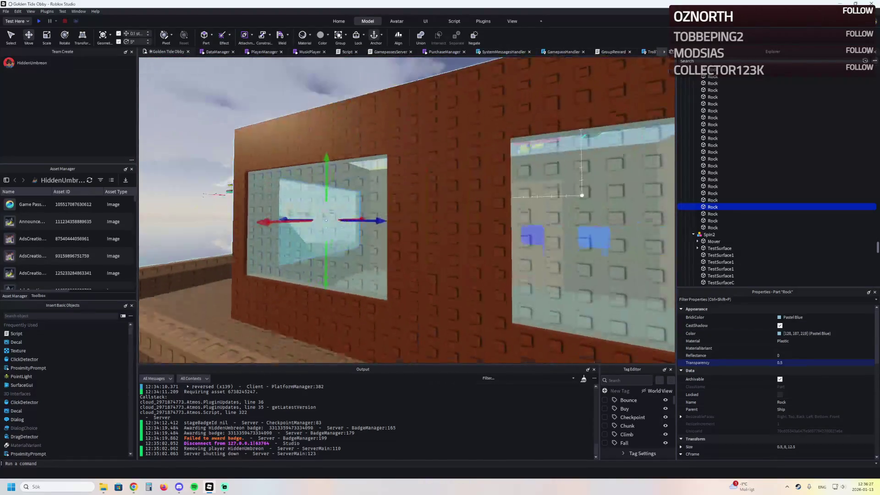
# Select the small dark taupe block at the base of the cabin wall
pyautogui.scroll(-5, 407, 209)
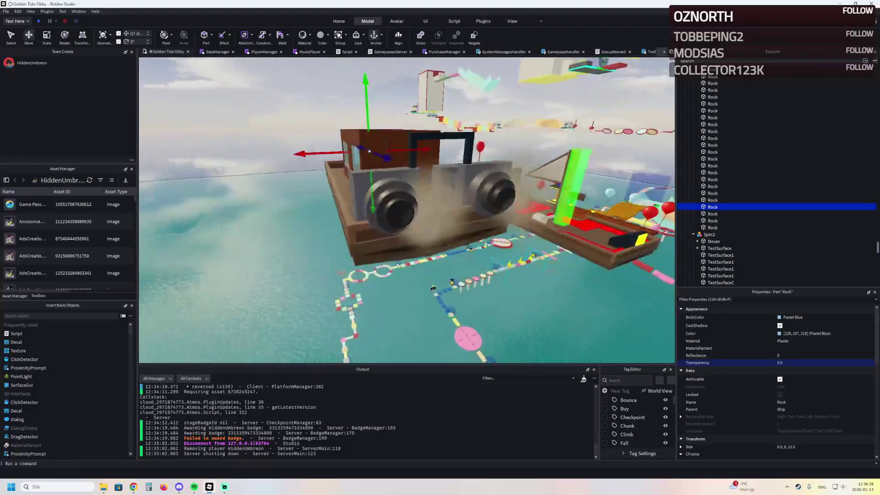
pyautogui.scroll(5, 407, 210)
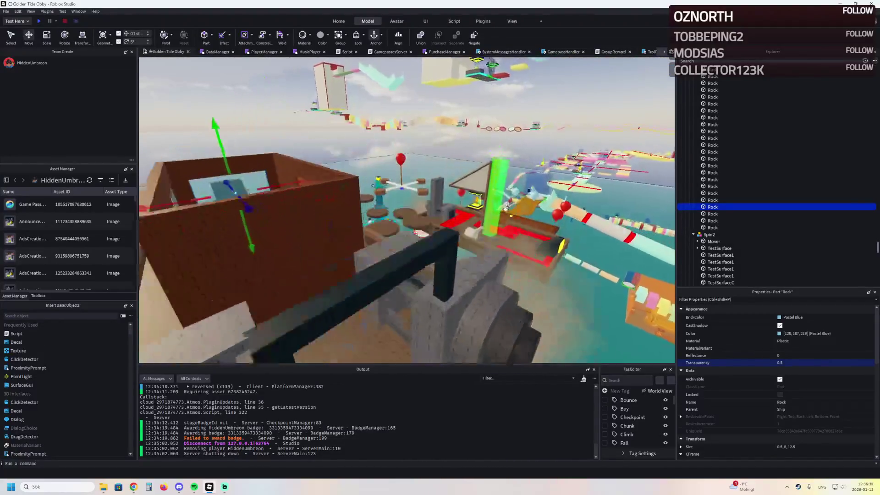
pyautogui.scroll(-3, 407, 210)
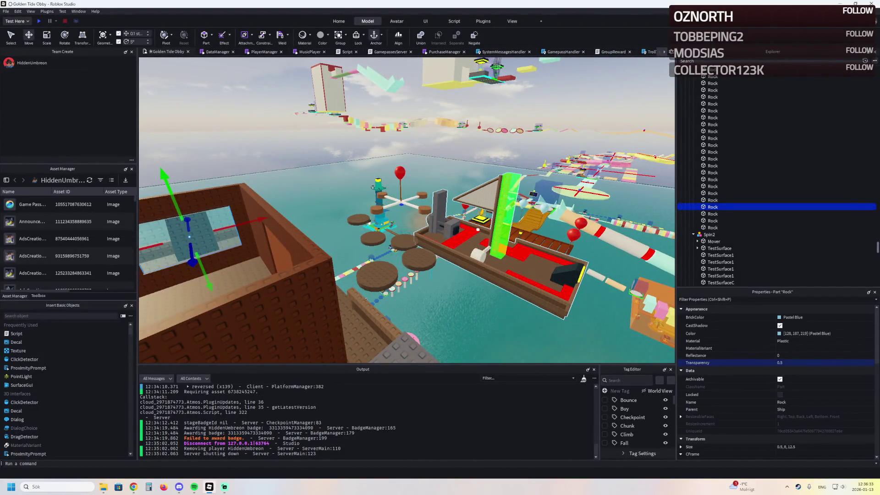
pyautogui.scroll(5, 407, 209)
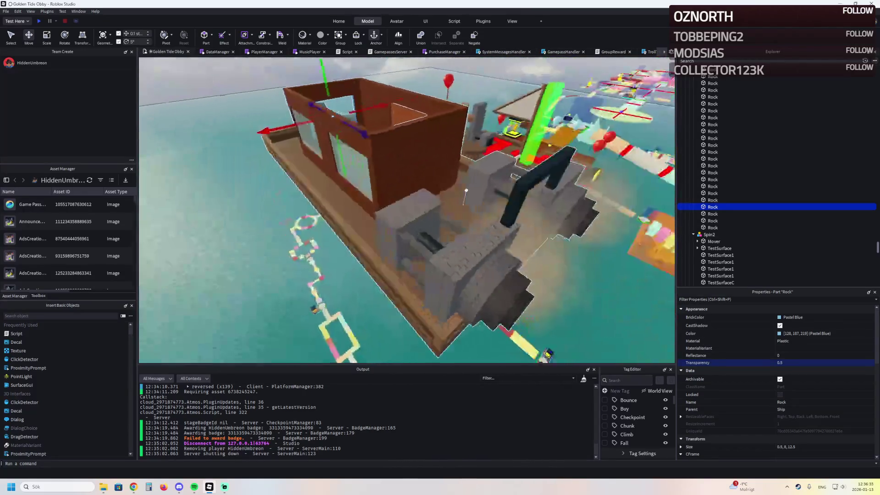
pyautogui.scroll(-5, 466, 190)
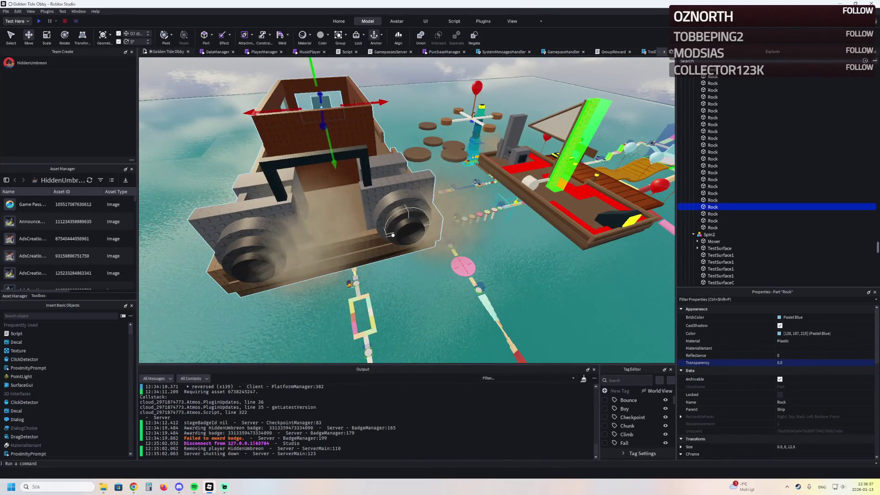
pyautogui.scroll(5, 392, 234)
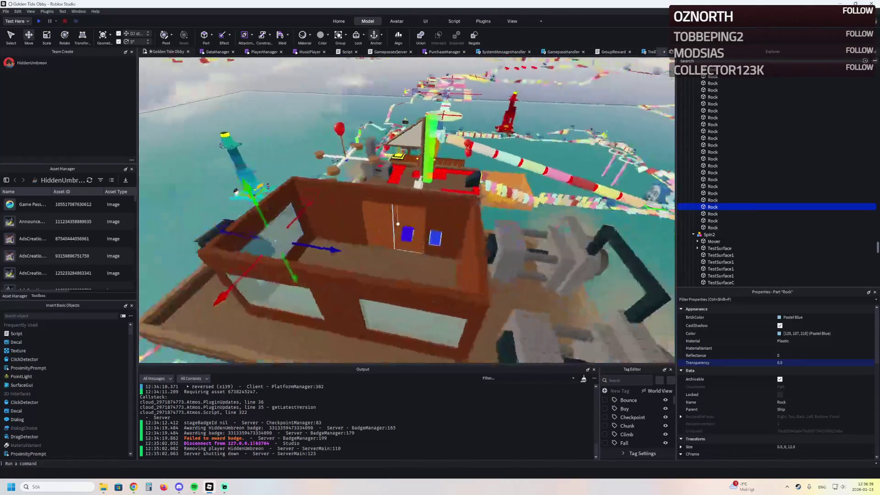
pyautogui.scroll(-5, 407, 210)
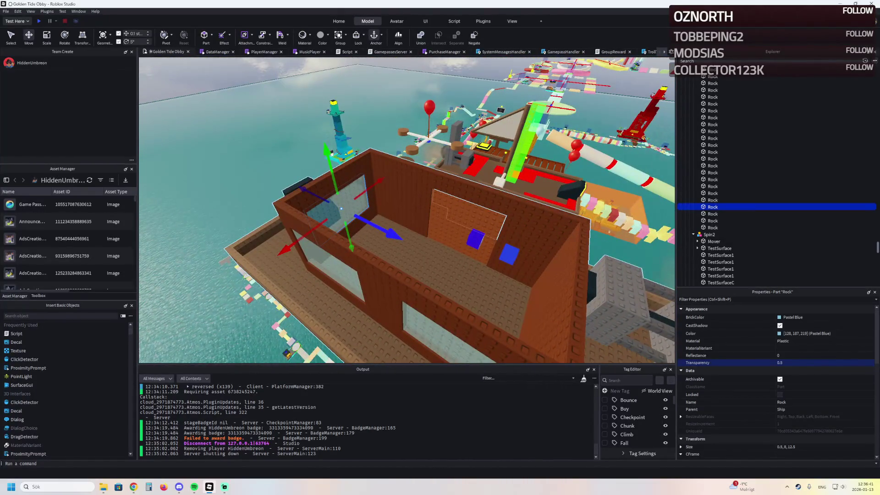
pyautogui.scroll(5, 348, 207)
pyautogui.click(362, 197)
pyautogui.scroll(5, 348, 193)
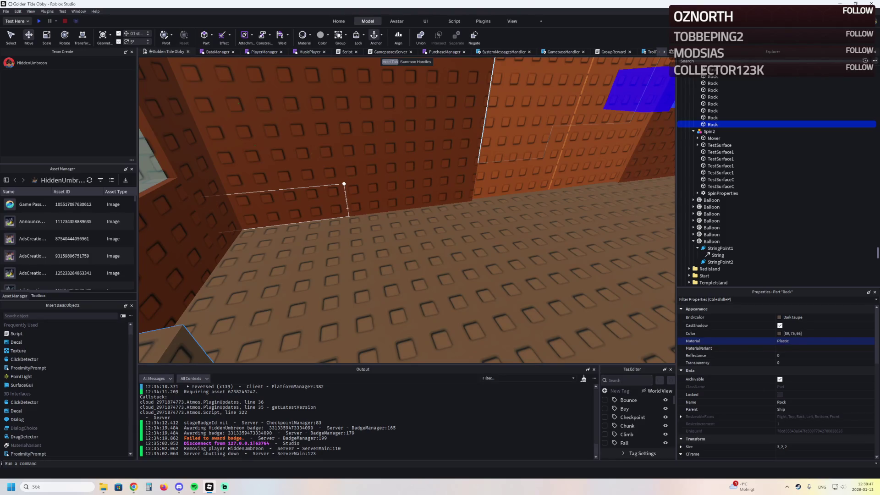
pyautogui.press('e')
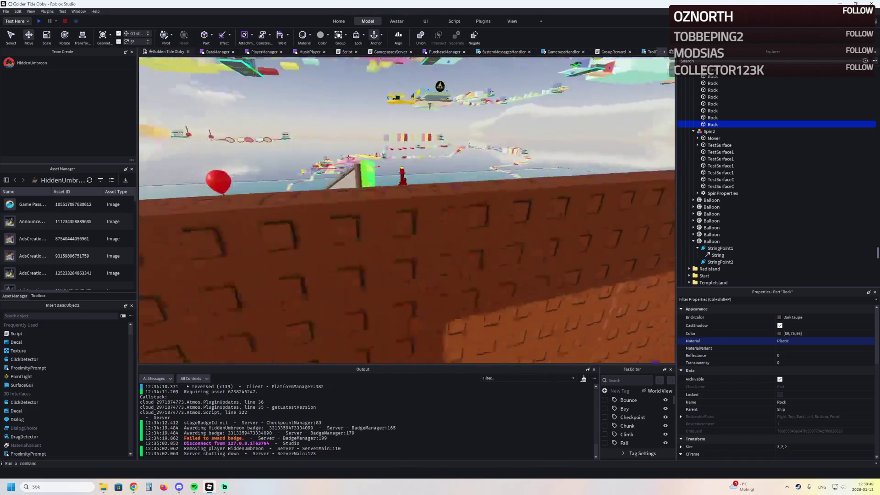
pyautogui.press('f')
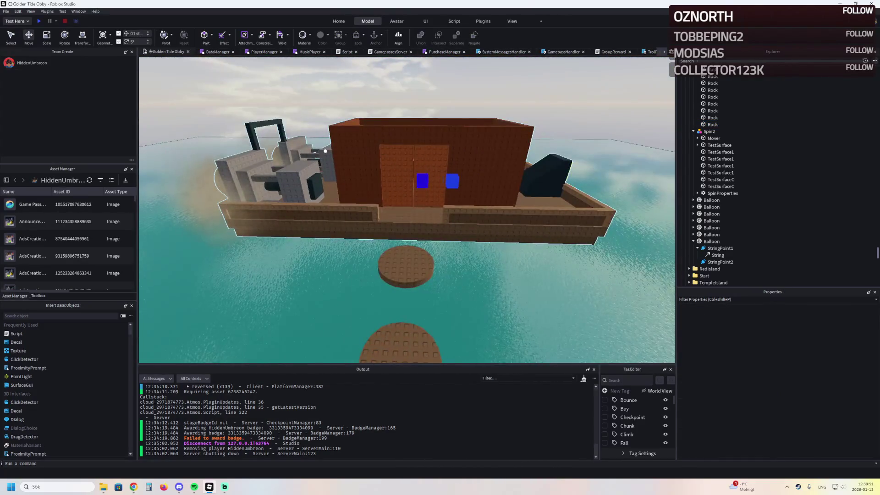
pyautogui.press('w')
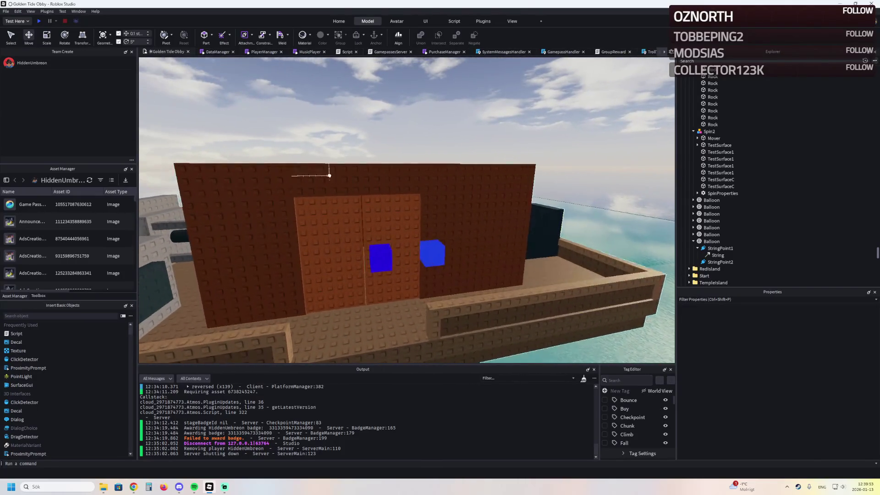
pyautogui.click(342, 202)
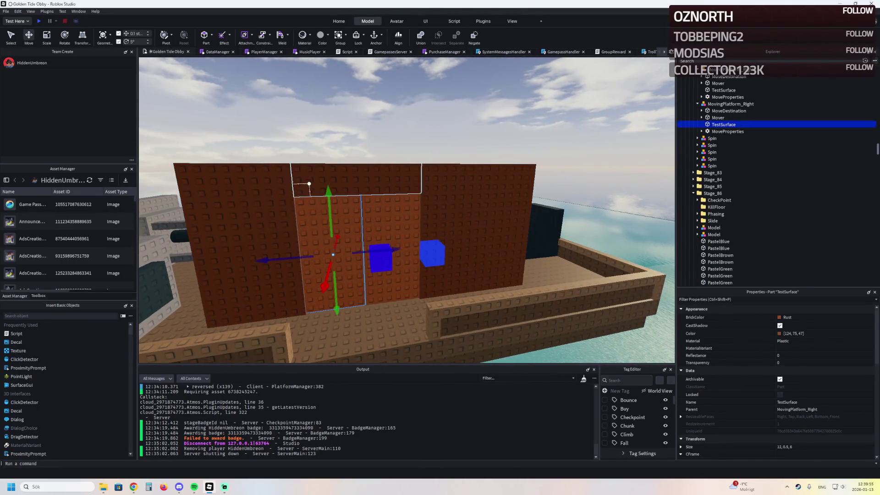
pyautogui.click(309, 183)
pyautogui.hotkey('ctrl', '3')
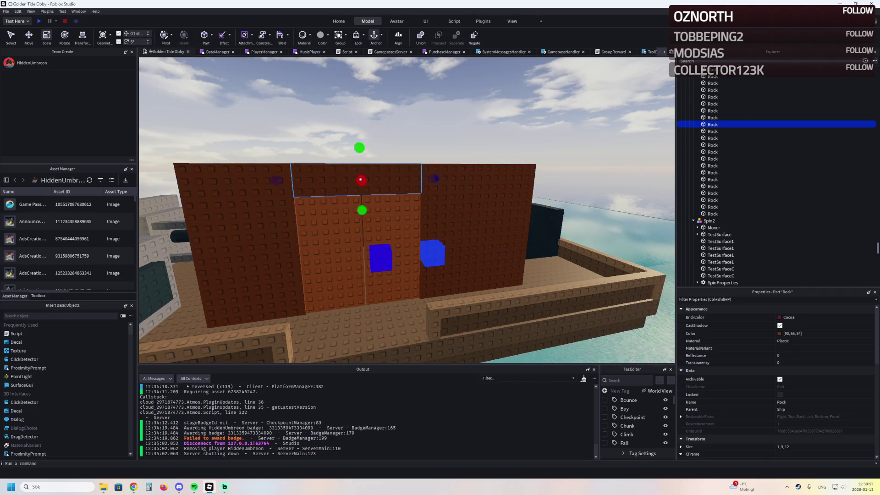
pyautogui.press('Escape')
pyautogui.press('d')
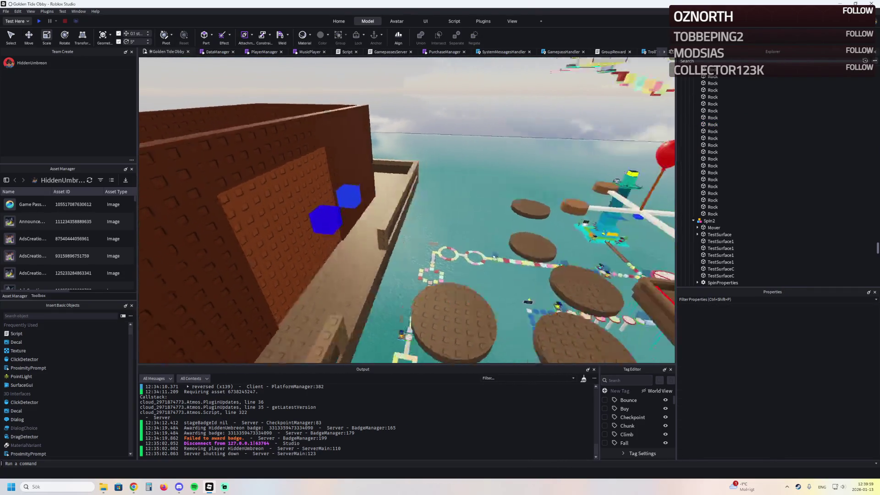
pyautogui.press('d')
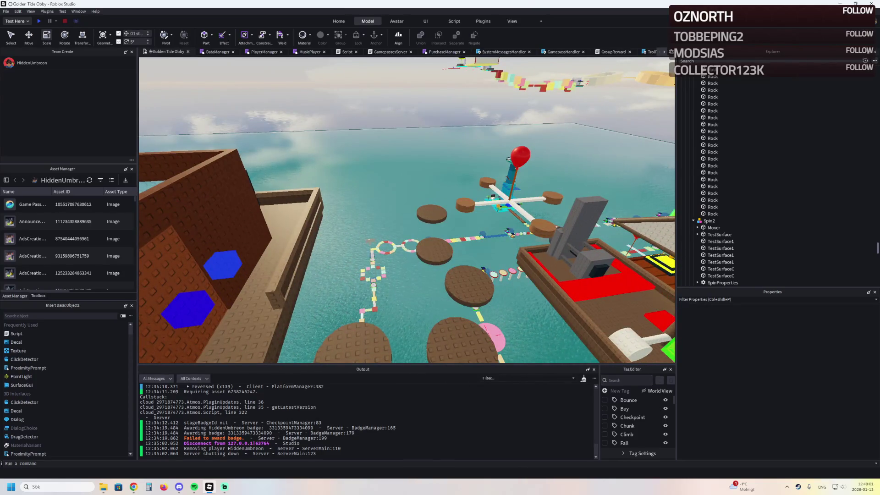
pyautogui.press('a')
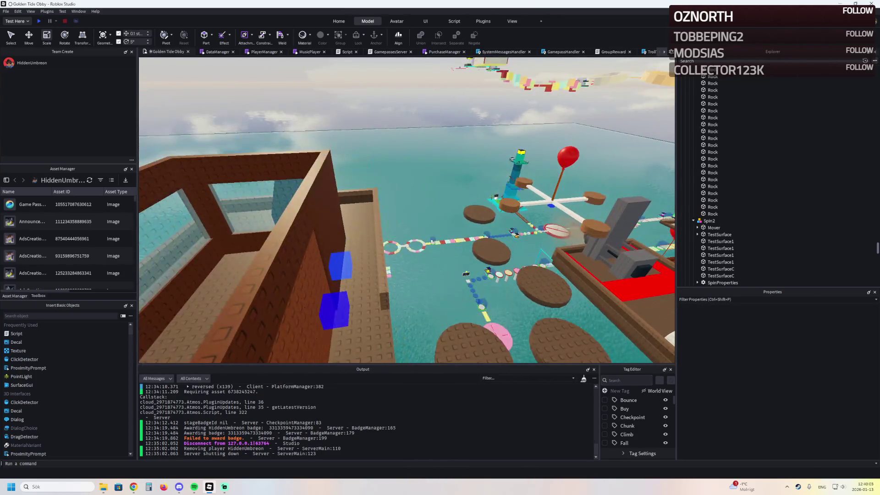
pyautogui.press('a')
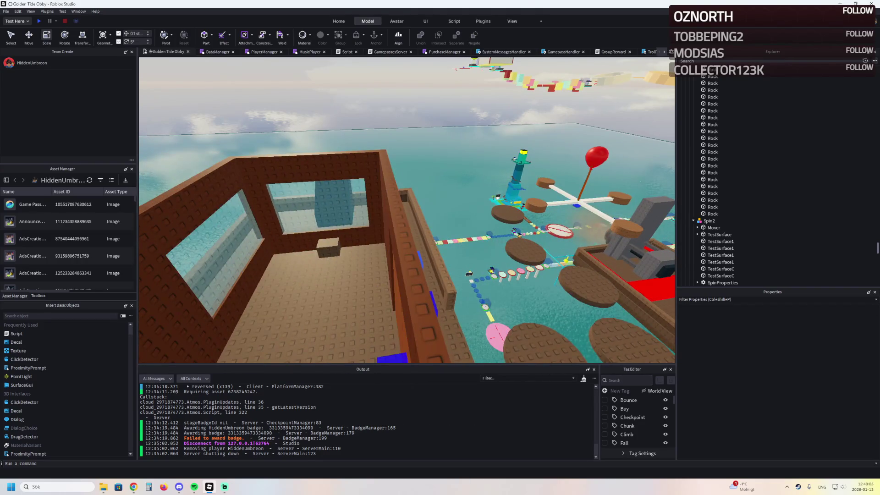
pyautogui.press('w')
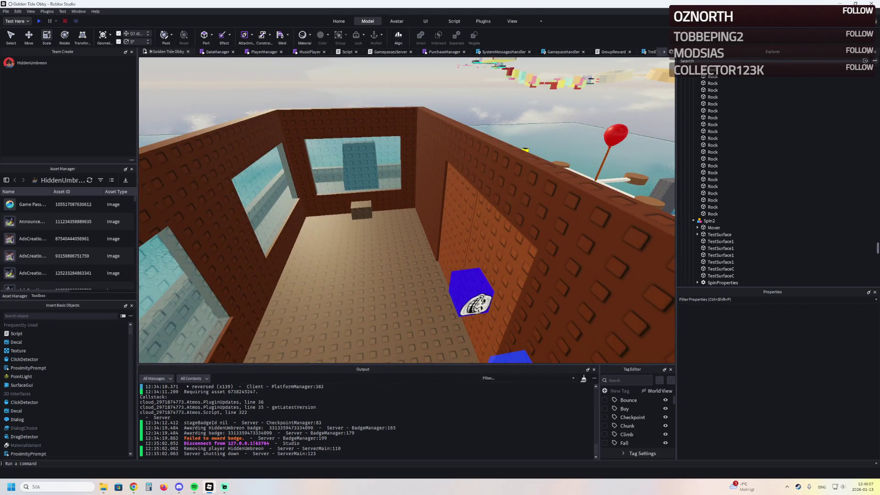
pyautogui.press('w')
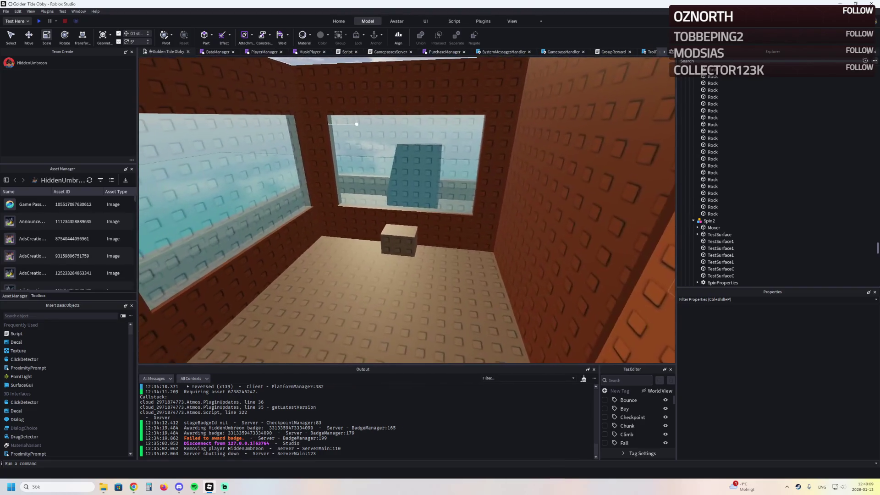
pyautogui.click(416, 234)
# Thin the small dark taupe Rock into a 1.5-wide post and raise it about 1.8 studs onto the block
pyautogui.press('f')
pyautogui.moveTo(400, 235); pyautogui.dragTo(389, 236)
pyautogui.click(783, 447)
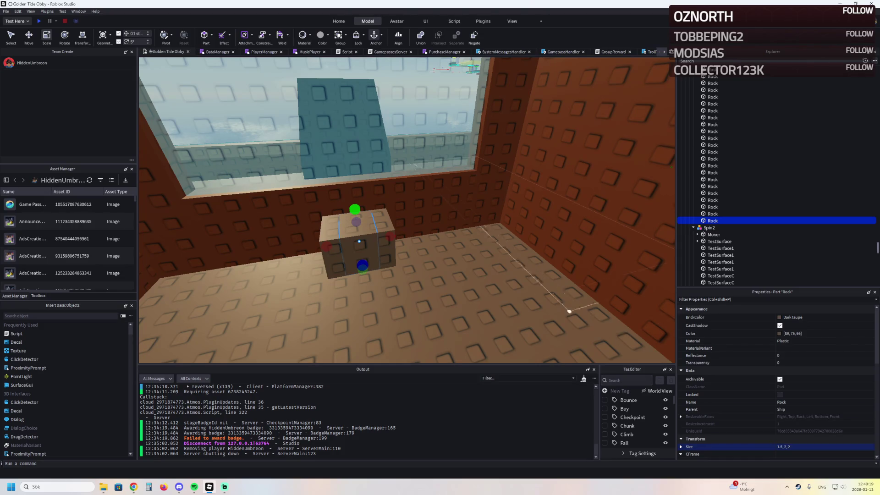
pyautogui.press('f')
pyautogui.moveTo(407, 237); pyautogui.dragTo(398, 238)
pyautogui.hotkey('ctrl', '2')
pyautogui.moveTo(362, 114)
pyautogui.mouseDown()
pyautogui.moveTo(356, 120)
pyautogui.moveTo(357, 96)
pyautogui.moveTo(339, 179)
pyautogui.moveTo(338, 160)
pyautogui.mouseUp()
pyautogui.hotkey('ctrl', '3')
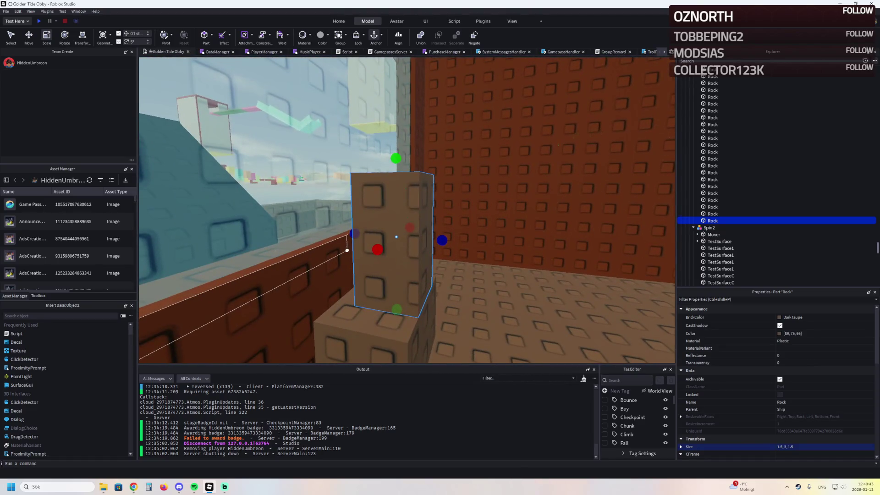
# Duplicate the post and change the copy's shape to Cylinder
pyautogui.hotkey('ctrl', 'd')
pyautogui.scroll(-10, 776, 383)
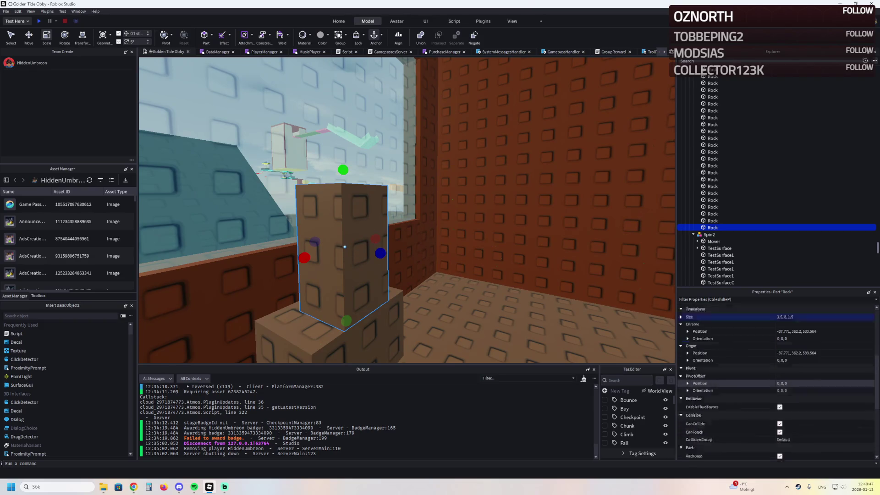
pyautogui.click(802, 379)
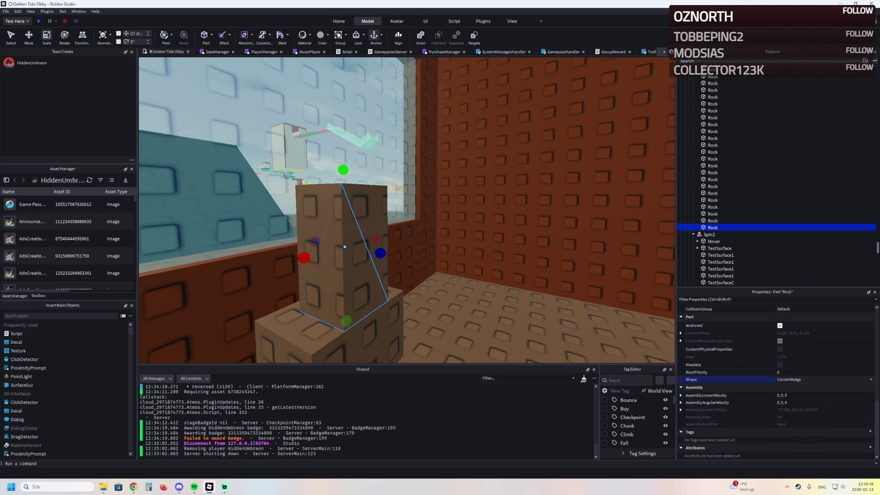
pyautogui.click(802, 395)
# Rotate the cylinder 90° upright, then resize and position it beside the stand
pyautogui.hotkey('ctrl', 'r')
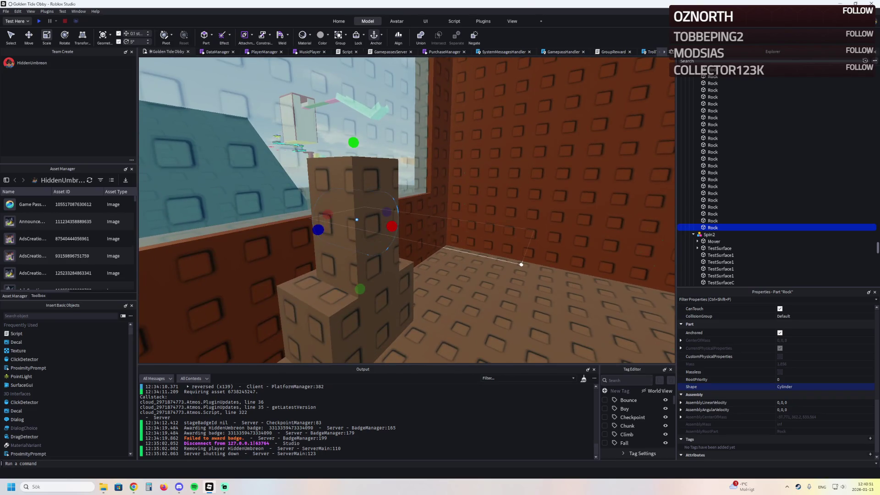
pyautogui.scroll(3, 505, 221)
pyautogui.moveTo(348, 216)
pyautogui.mouseDown()
pyautogui.moveTo(328, 213)
pyautogui.moveTo(397, 221)
pyautogui.mouseUp()
pyautogui.hotkey('ctrl', '2')
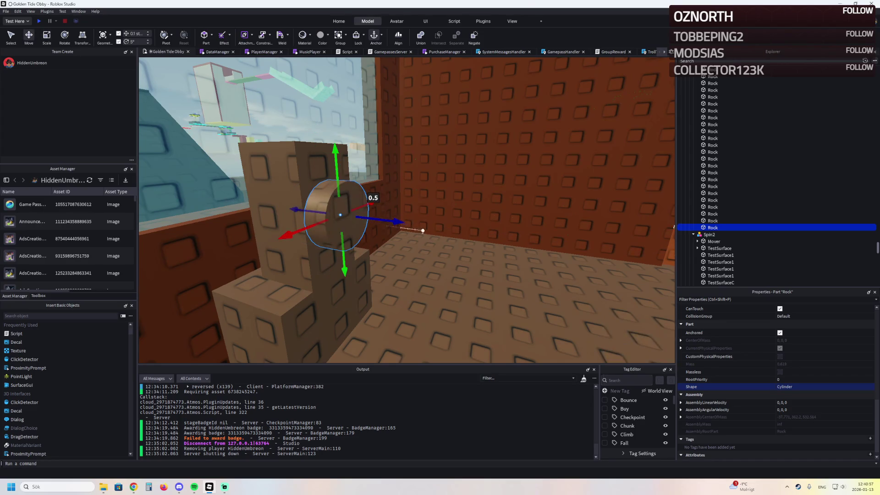
pyautogui.hotkey('ctrl', '3')
pyautogui.moveTo(332, 213); pyautogui.dragTo(328, 209)
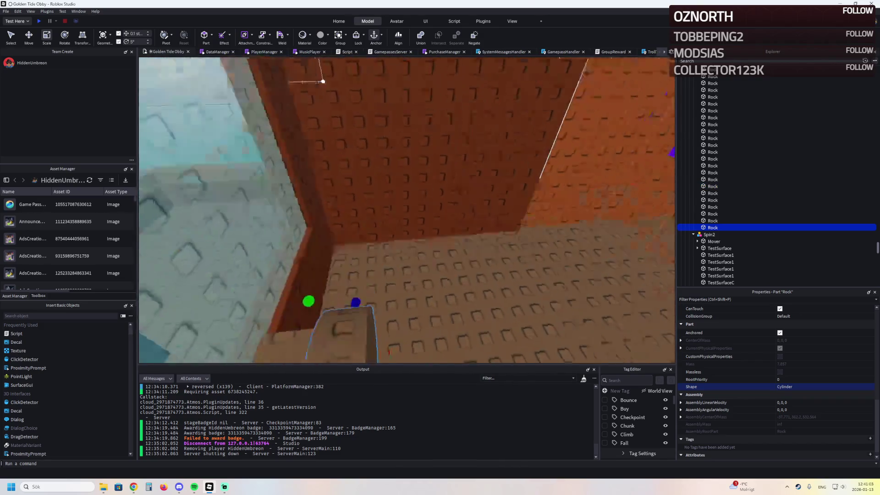
pyautogui.moveTo(377, 142); pyautogui.dragTo(364, 146)
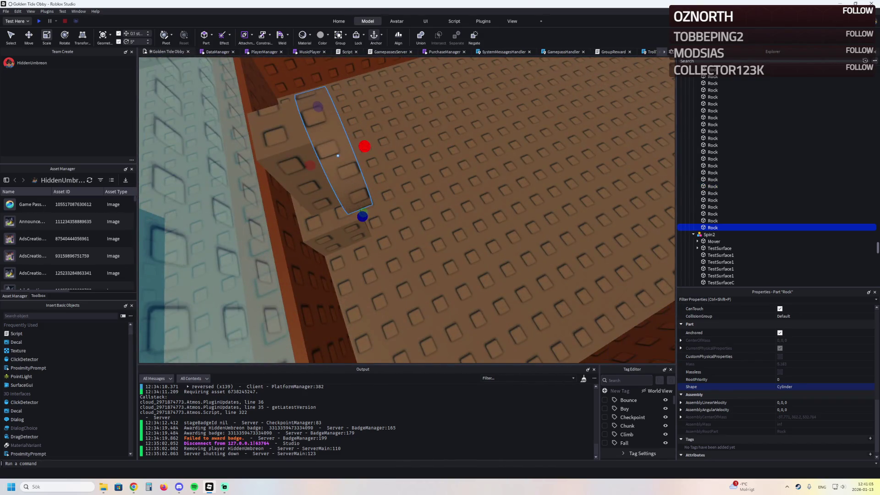
# Set the cylinder's size thickness to 0.5, making it a thin 0.5 × 7 × 3.5 disc
pyautogui.scroll(1, 774, 380)
pyautogui.scroll(5, 774, 380)
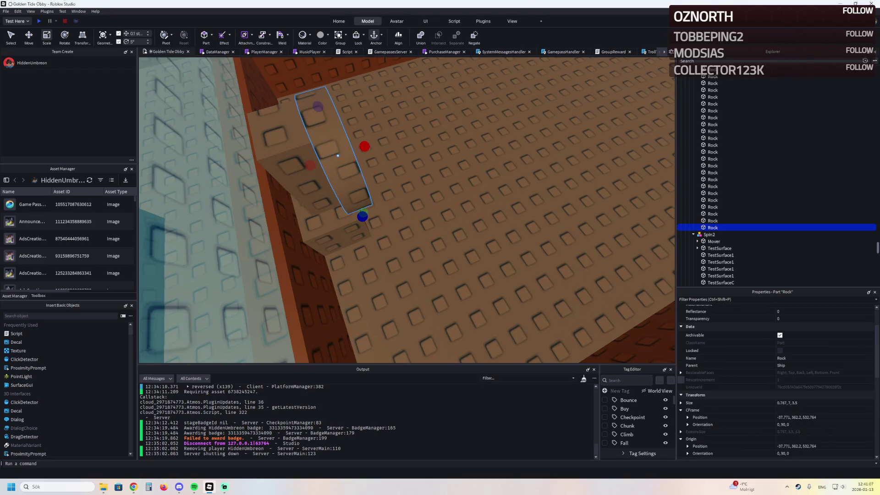
pyautogui.click(802, 403)
pyautogui.write('0.5')
pyautogui.press('Return')
pyautogui.hotkey('ctrl', '2')
# Nudge the disc back 0.1 studs, size it 0.5 × 7 × 4, and raise it 1.5 studs onto the stand
pyautogui.moveTo(403, 186)
pyautogui.mouseDown()
pyautogui.moveTo(394, 140)
pyautogui.moveTo(421, 204)
pyautogui.mouseUp()
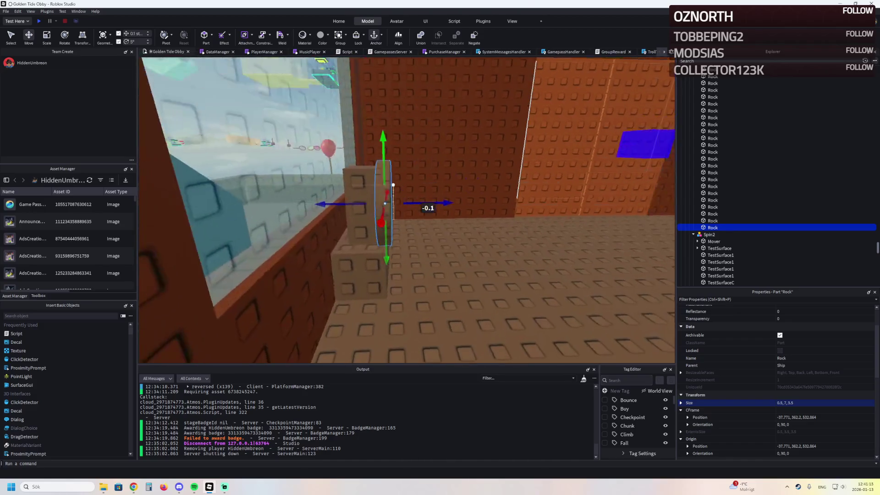
pyautogui.hotkey('ctrl', '3')
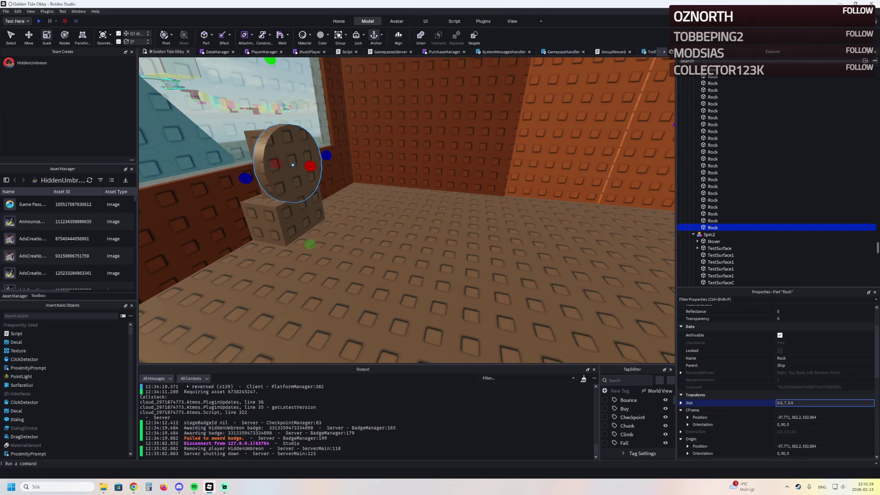
pyautogui.press('Return')
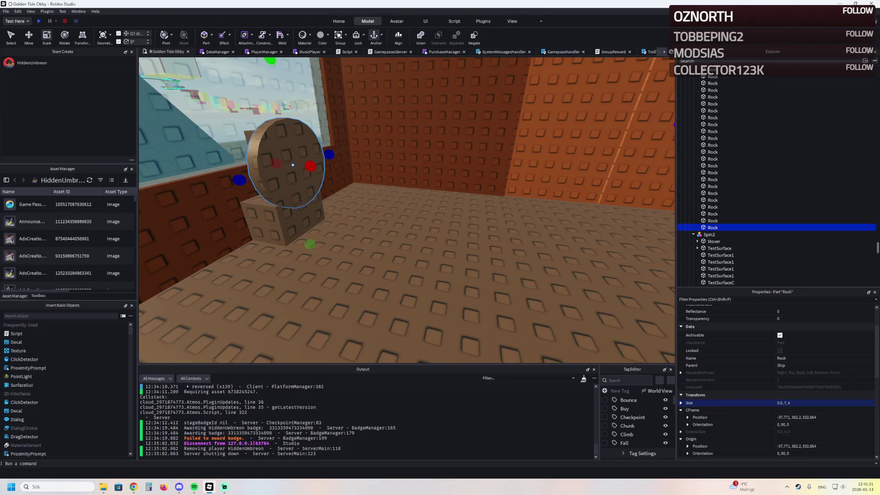
pyautogui.press('d')
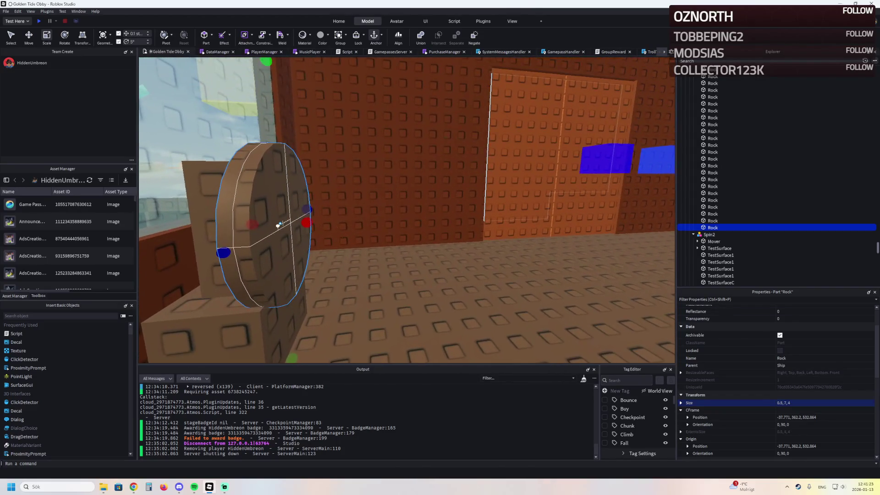
pyautogui.hotkey('ctrl', '2')
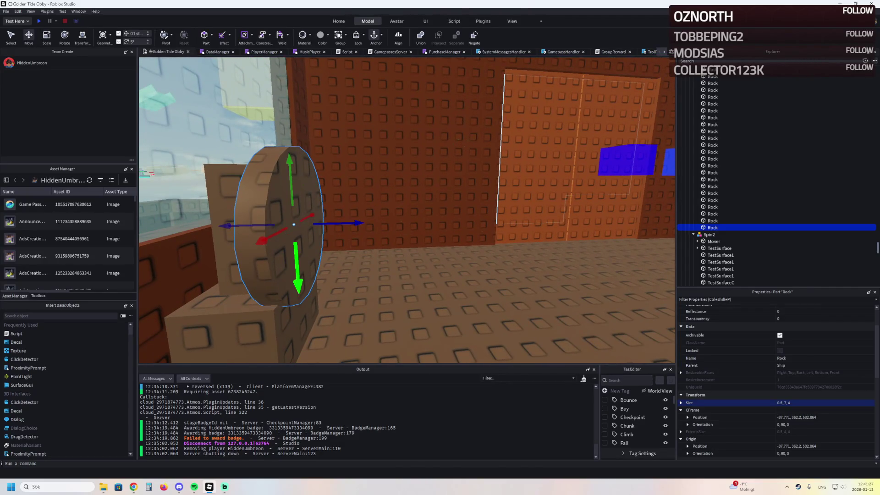
pyautogui.press('a')
pyautogui.moveTo(316, 280)
pyautogui.mouseDown()
pyautogui.moveTo(315, 180)
pyautogui.moveTo(315, 232)
pyautogui.moveTo(260, 237)
pyautogui.mouseUp()
pyautogui.press('w')
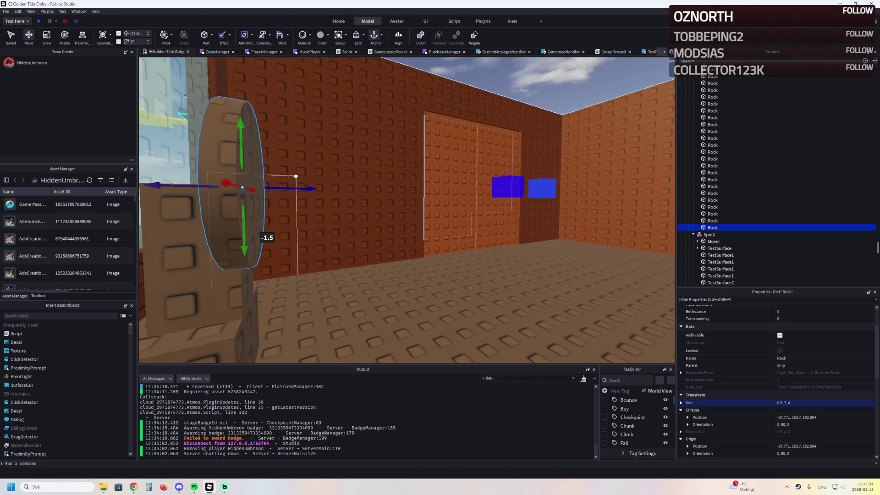
# Adjust the wheel disc's thickness, nudge it 0.2 studs sideways, and duplicate it
pyautogui.hotkey('ctrl', '3')
pyautogui.moveTo(275, 188)
pyautogui.mouseDown()
pyautogui.moveTo(315, 188)
pyautogui.moveTo(294, 187)
pyautogui.mouseUp()
pyautogui.press('f')
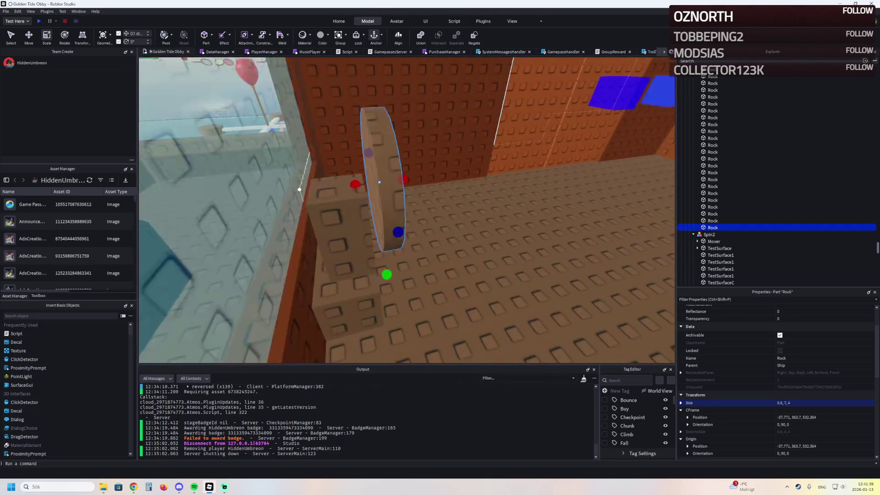
pyautogui.press('w')
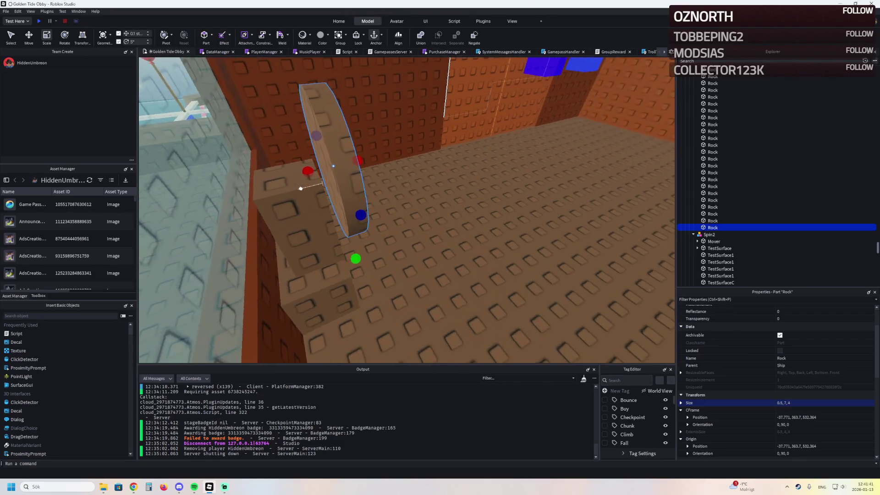
pyautogui.hotkey('ctrl', '2')
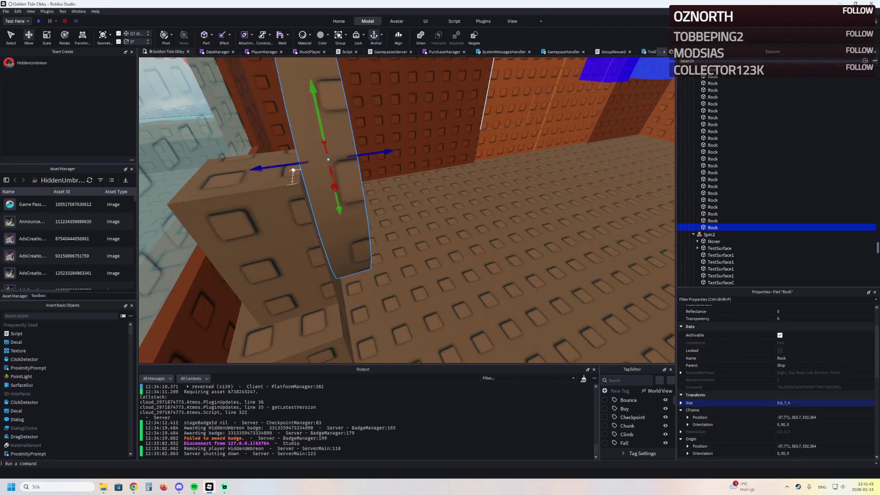
pyautogui.moveTo(274, 166)
pyautogui.mouseDown()
pyautogui.moveTo(304, 182)
pyautogui.moveTo(168, 260)
pyautogui.mouseUp()
pyautogui.hotkey('ctrl', 'd')
pyautogui.hotkey('ctrl', '3')
# Shrink the copy to 0.075 × 1.05 × 0.5, move it 0.4 studs, and widen it to 0.375
pyautogui.moveTo(463, 177); pyautogui.dragTo(462, 176)
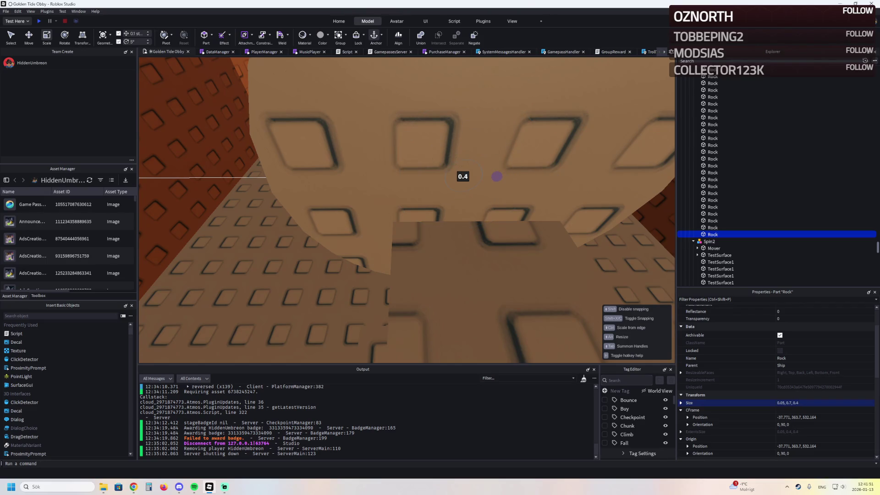
pyautogui.moveTo(462, 177); pyautogui.dragTo(463, 177)
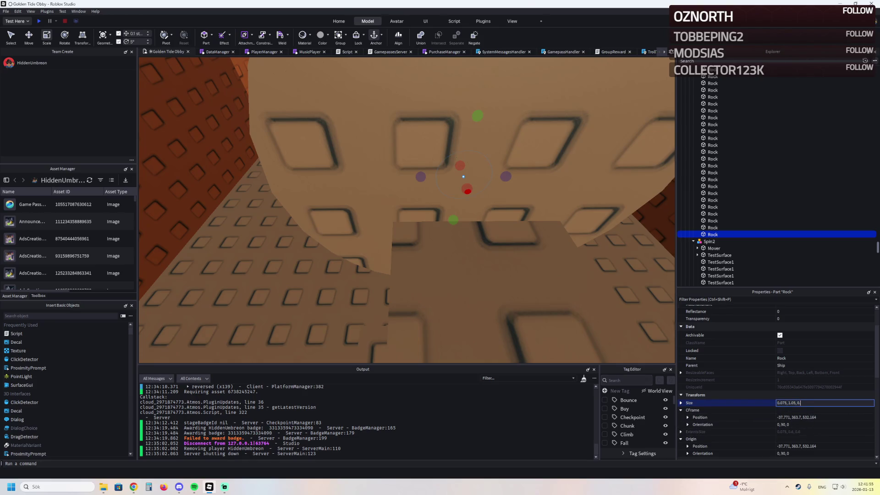
pyautogui.press('Return')
pyautogui.moveTo(467, 190); pyautogui.dragTo(402, 183)
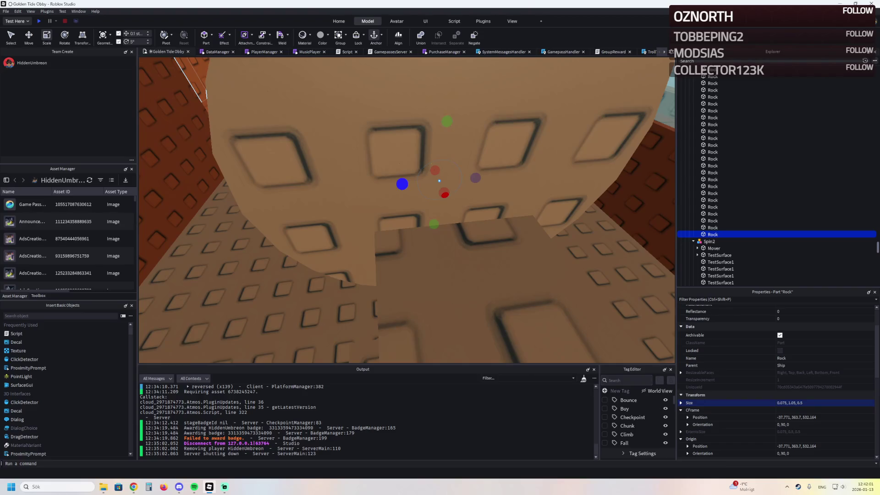
pyautogui.hotkey('ctrl', '2')
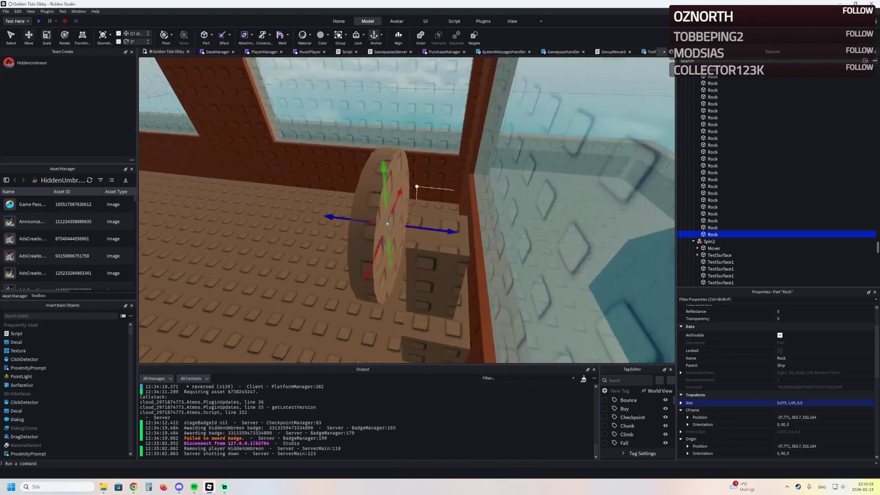
pyautogui.moveTo(389, 262); pyautogui.dragTo(419, 259)
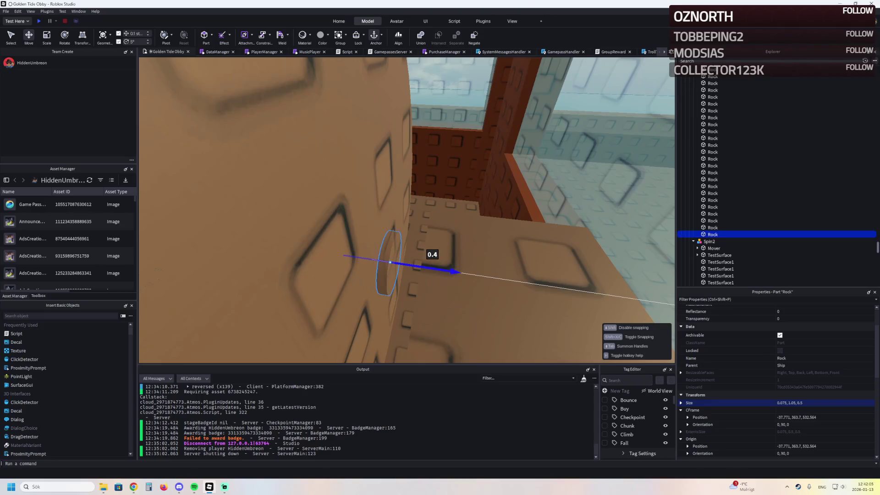
pyautogui.hotkey('ctrl', '4')
pyautogui.moveTo(362, 257); pyautogui.dragTo(422, 251)
# Enlarge the hub and set its size to 0.794, 1.5, 0.69
pyautogui.press('f')
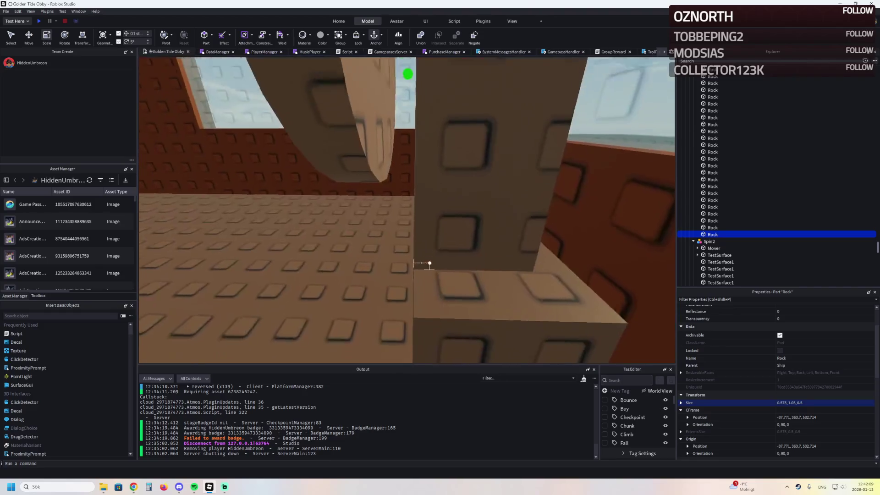
pyautogui.scroll(-5, 430, 265)
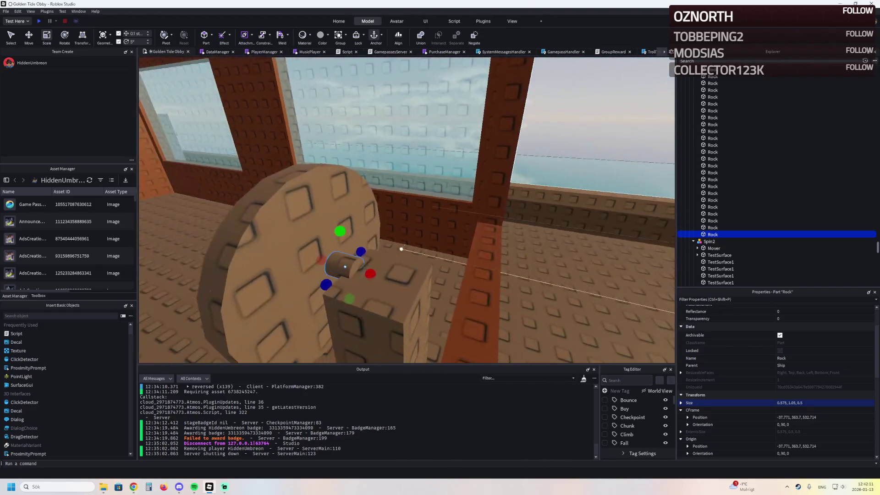
pyautogui.moveTo(340, 231); pyautogui.dragTo(339, 222)
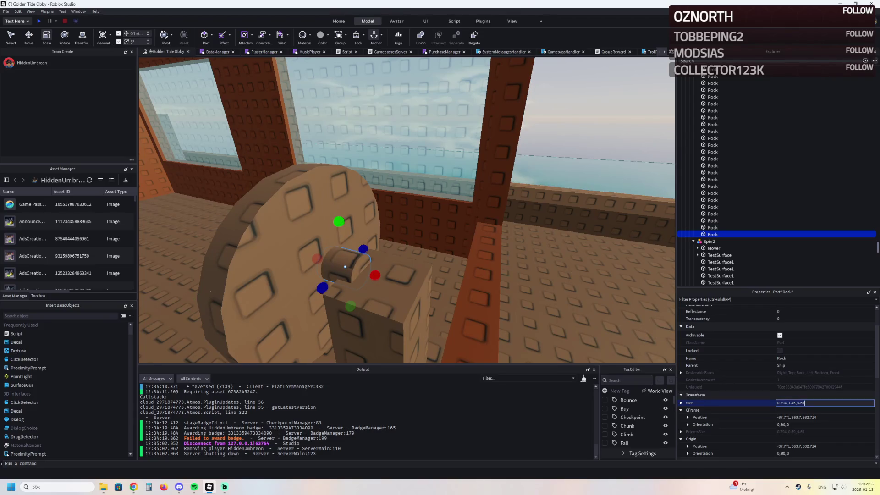
pyautogui.click(796, 402)
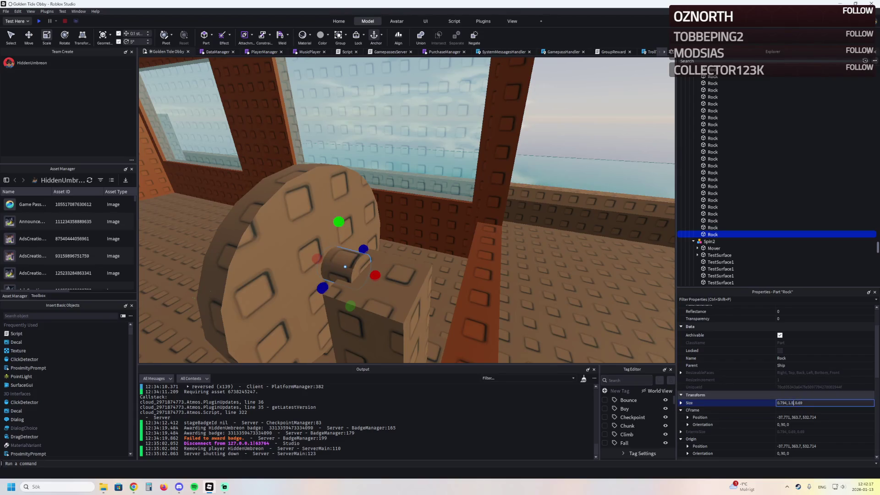
pyautogui.press('d')
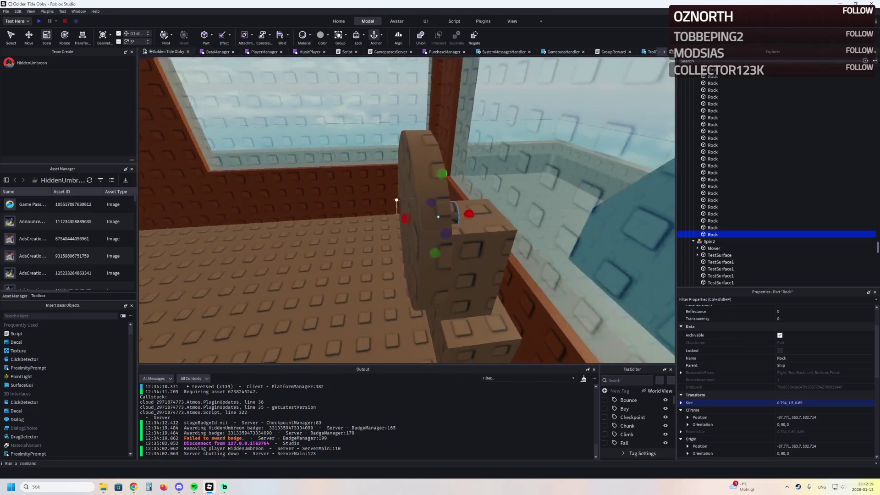
# Select the wheel disc and hub together with the Move tool
pyautogui.press('a')
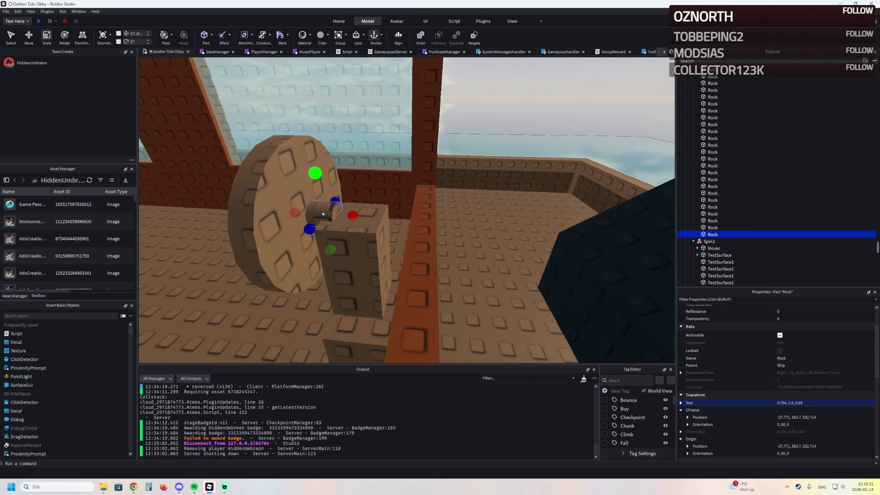
pyautogui.click(335, 154)
pyautogui.hotkey('ctrl', '2')
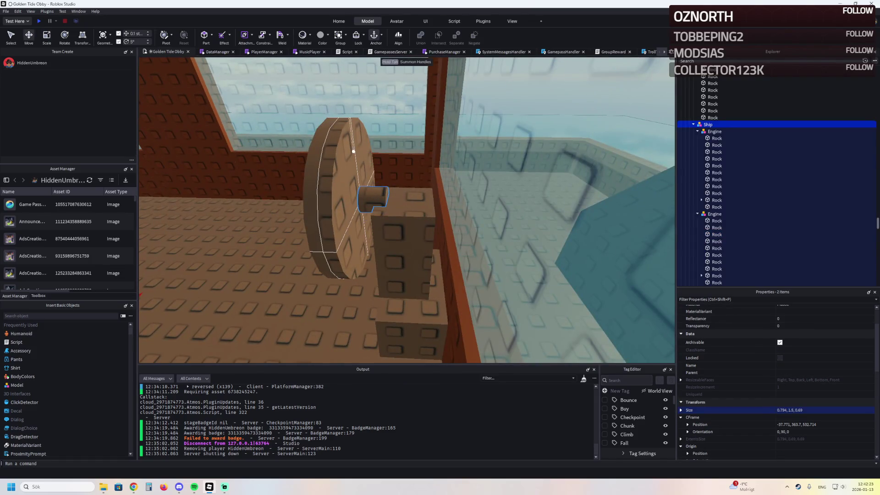
pyautogui.click(335, 154)
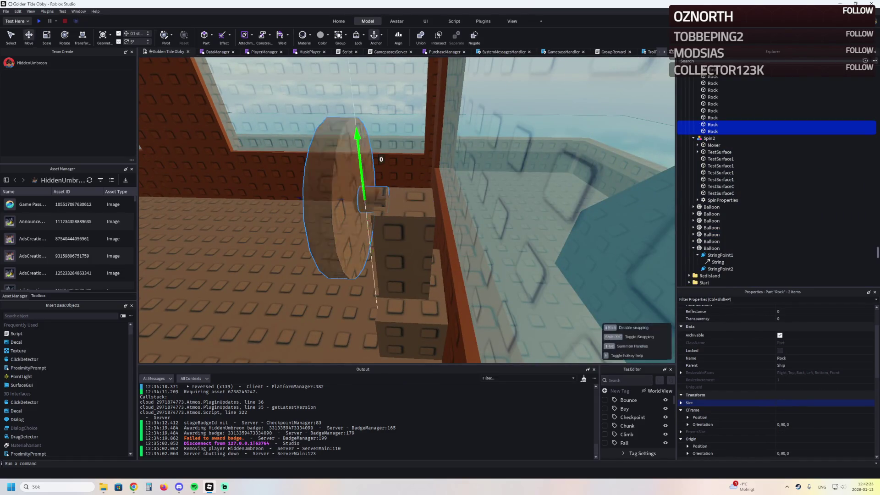